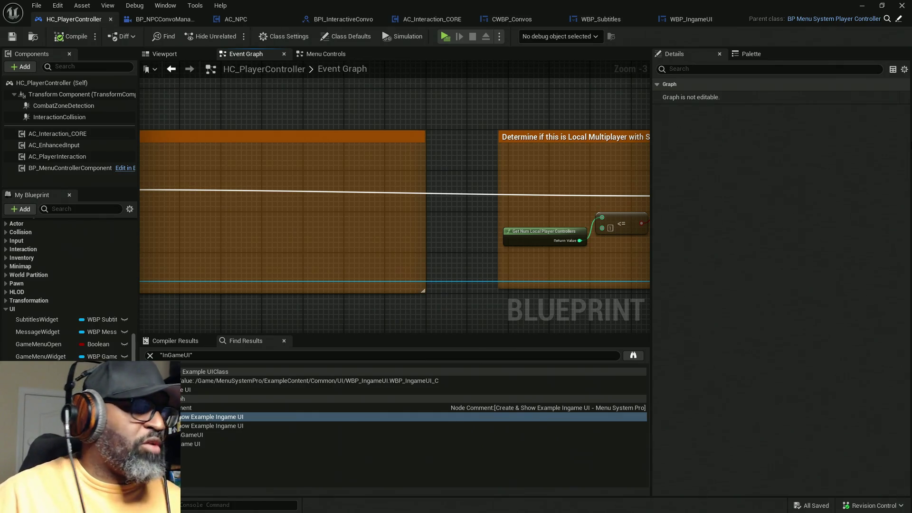
- Jump to OnShowExampleIngameUI from the InGameUI results and open the Update Party Members interface function
click(213, 426)
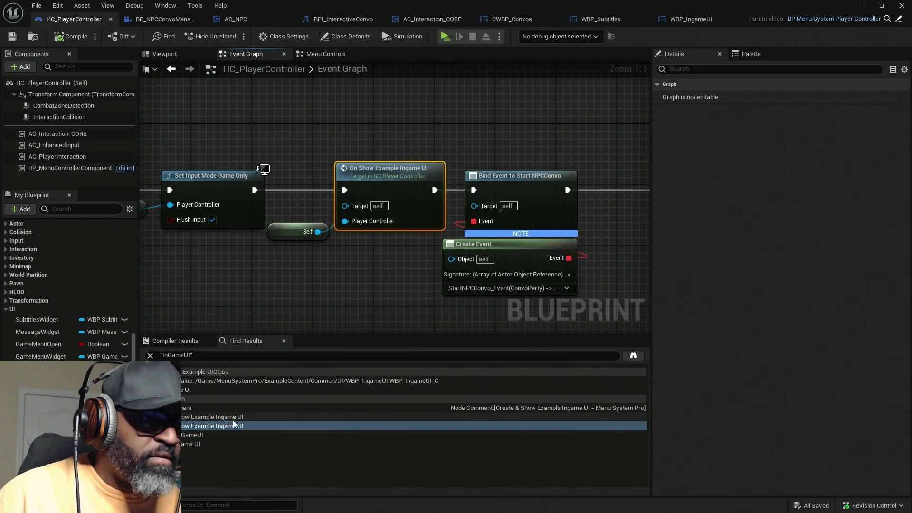
click(214, 417)
drag(413, 279, 183, 267)
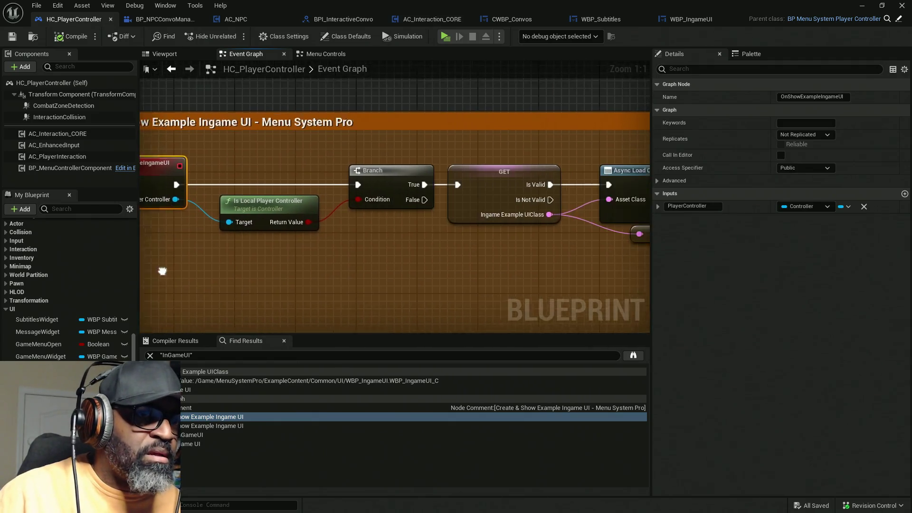
scroll(184, 266, down, 3)
drag(530, 258, 402, 214)
scroll(407, 230, up, 3)
mouse_move(594, 259)
mouse_down()
mouse_move(347, 152)
mouse_move(312, 111)
mouse_up()
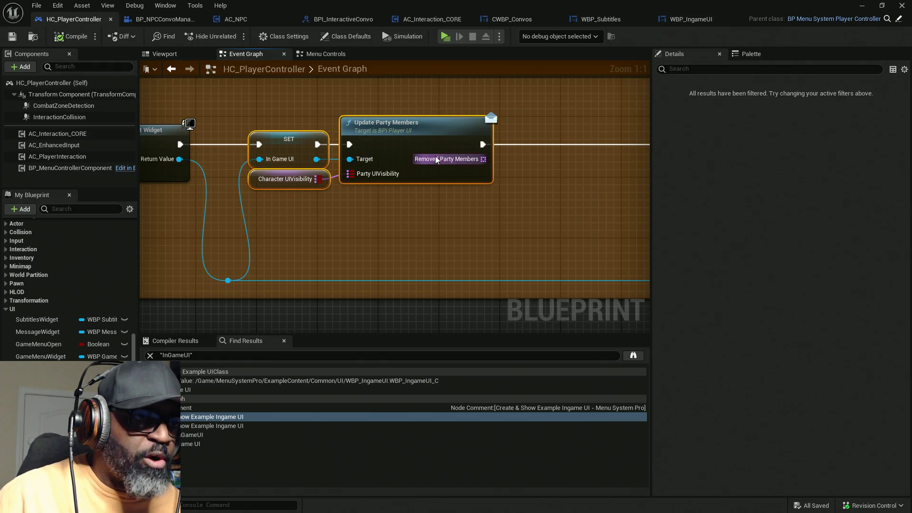
click(412, 207)
double_click(409, 138)
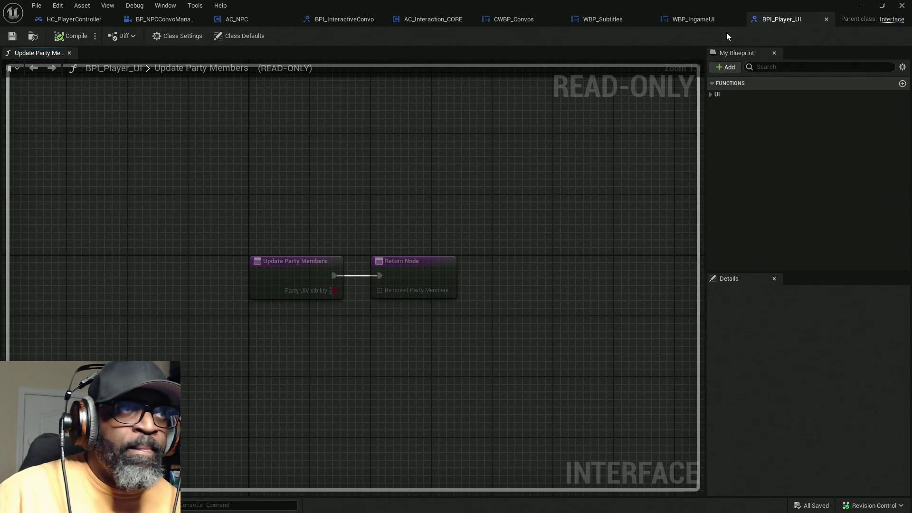
- Back in HC_PlayerController, nudge the Update Party Members node, then bring up WBP_IngameUI's Event Graph
click(71, 19)
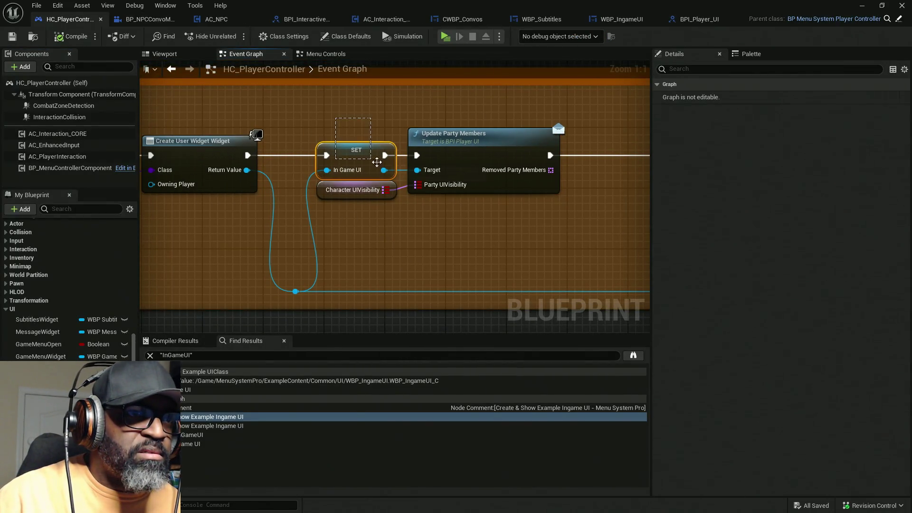
drag(459, 147, 451, 139)
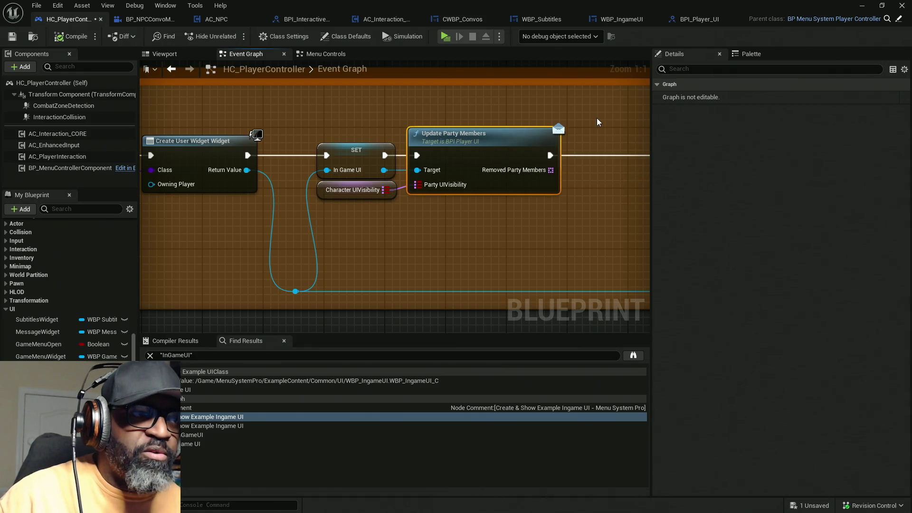
scroll(598, 122, down, 4)
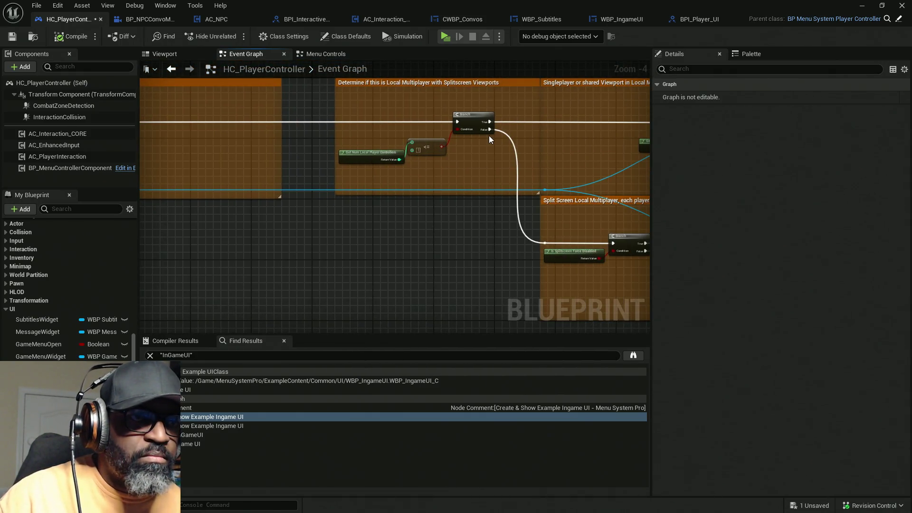
mouse_move(509, 153)
mouse_down()
mouse_move(278, 146)
mouse_move(229, 84)
mouse_move(158, 140)
mouse_move(435, 142)
mouse_up()
drag(314, 222, 283, 232)
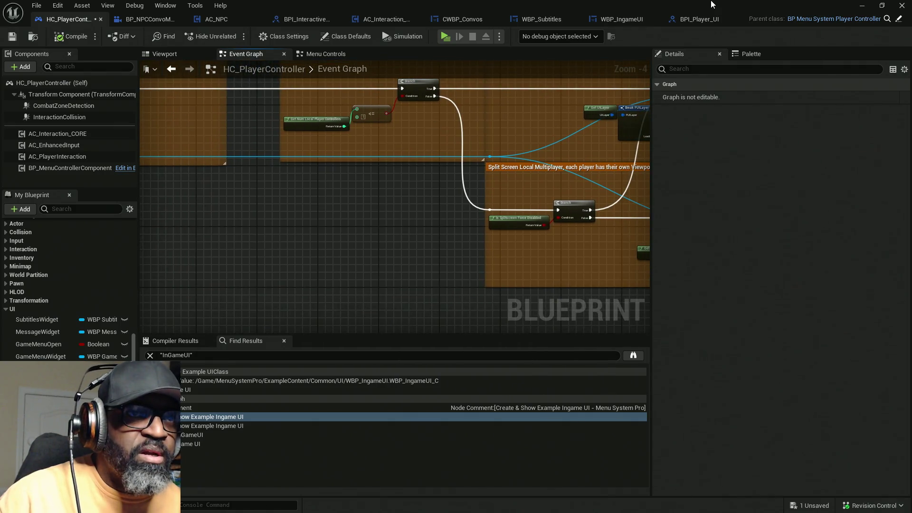
click(618, 22)
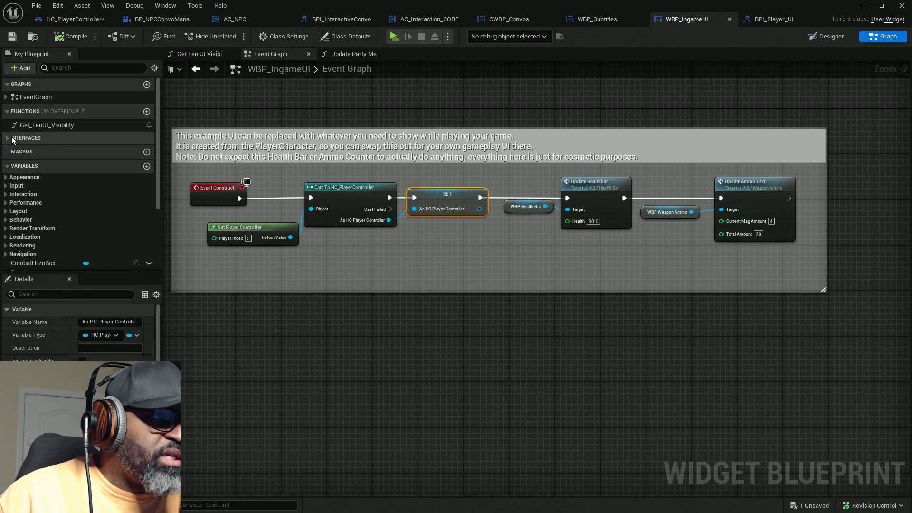
- Open WBP_IngameUI's Update Party Members implementation from Interfaces > UI and look over its loop
click(11, 138)
click(6, 149)
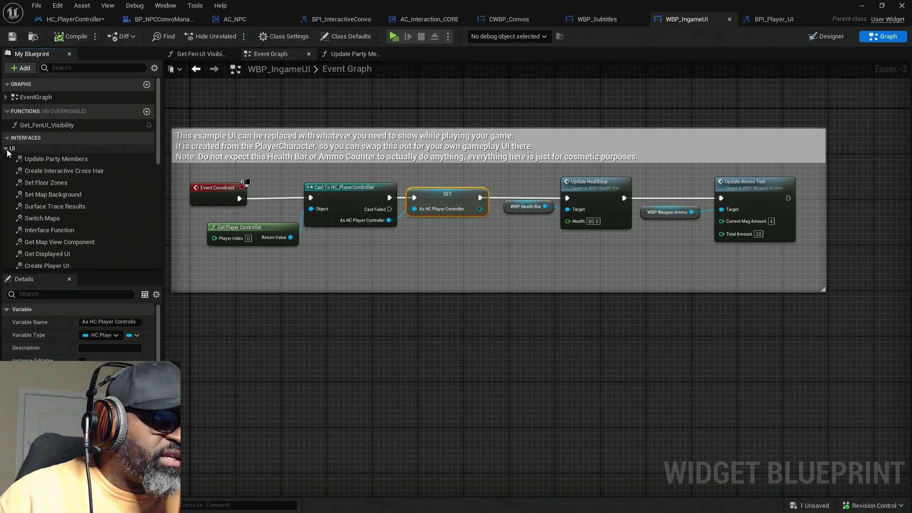
double_click(51, 163)
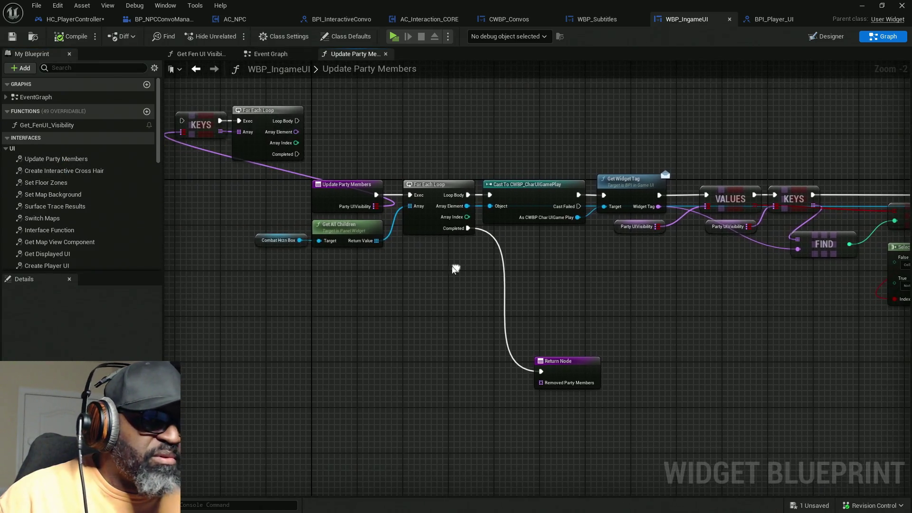
mouse_move(237, 209)
mouse_down()
mouse_move(447, 246)
mouse_move(585, 257)
mouse_up()
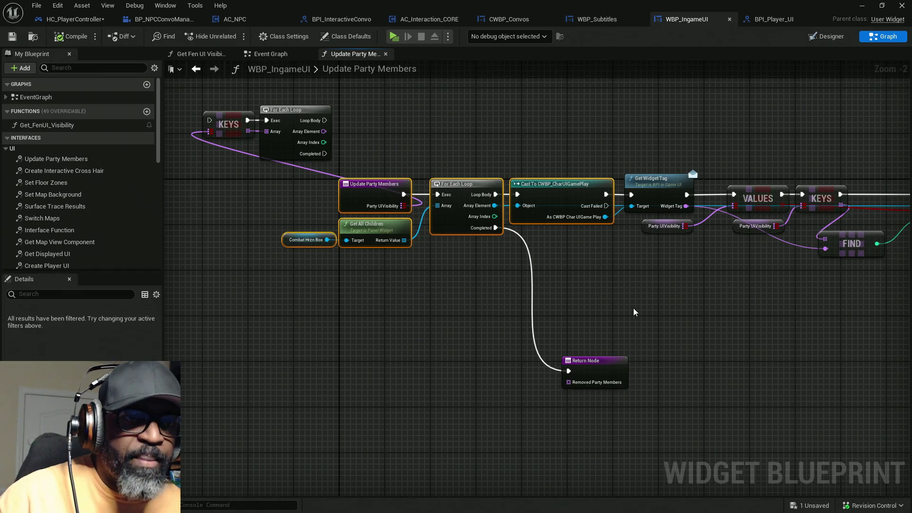
drag(487, 288, 541, 291)
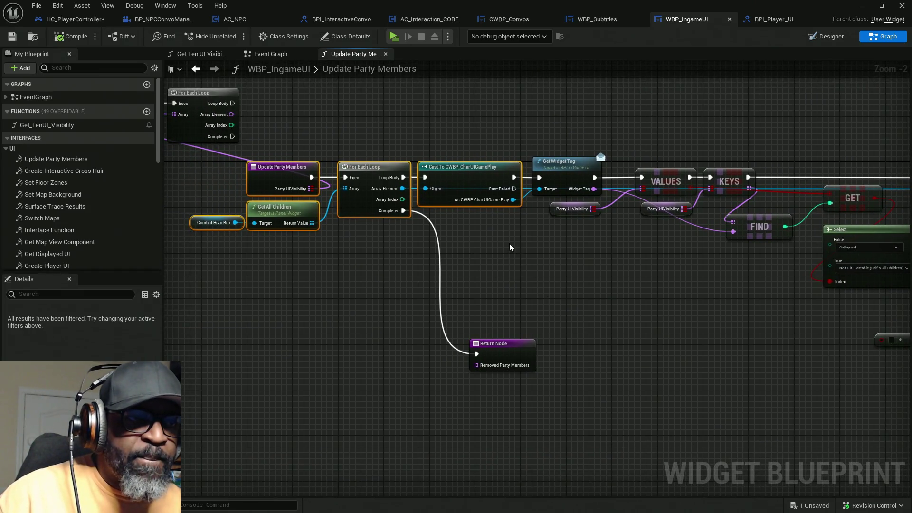
drag(624, 272, 417, 275)
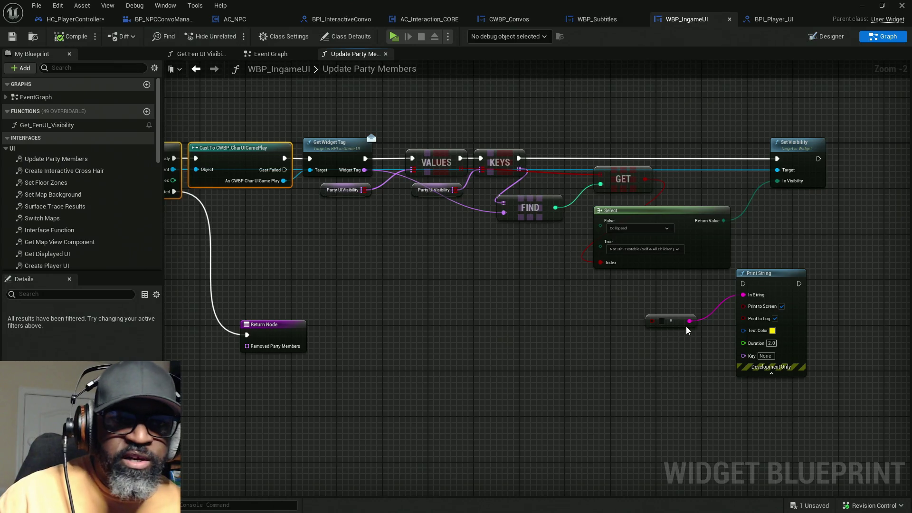
drag(740, 387, 737, 364)
- Move the Print String group below the loop and Set Visibility nearer the chain, then save all
mouse_move(801, 389)
mouse_down()
mouse_move(704, 285)
mouse_move(640, 275)
mouse_up()
mouse_move(766, 256)
mouse_down()
mouse_move(801, 244)
mouse_move(713, 267)
mouse_move(483, 277)
mouse_move(663, 273)
mouse_move(267, 225)
mouse_up()
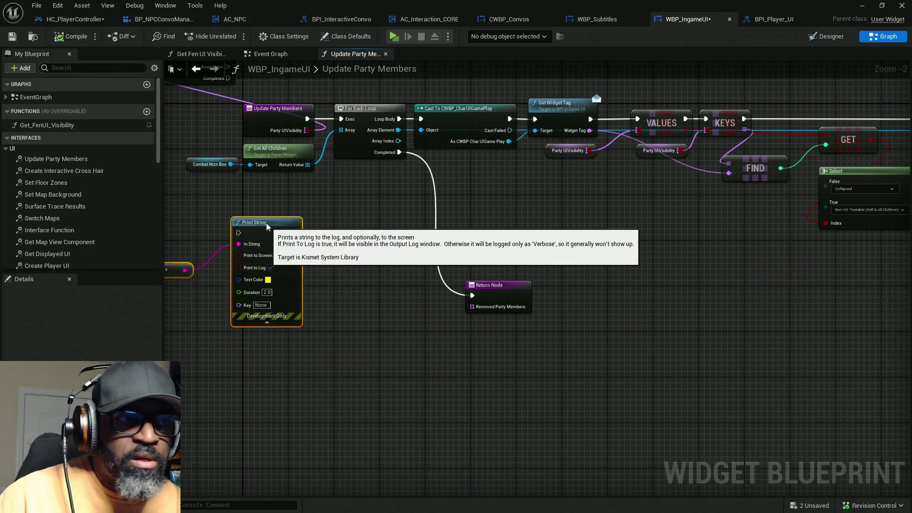
drag(709, 209, 450, 260)
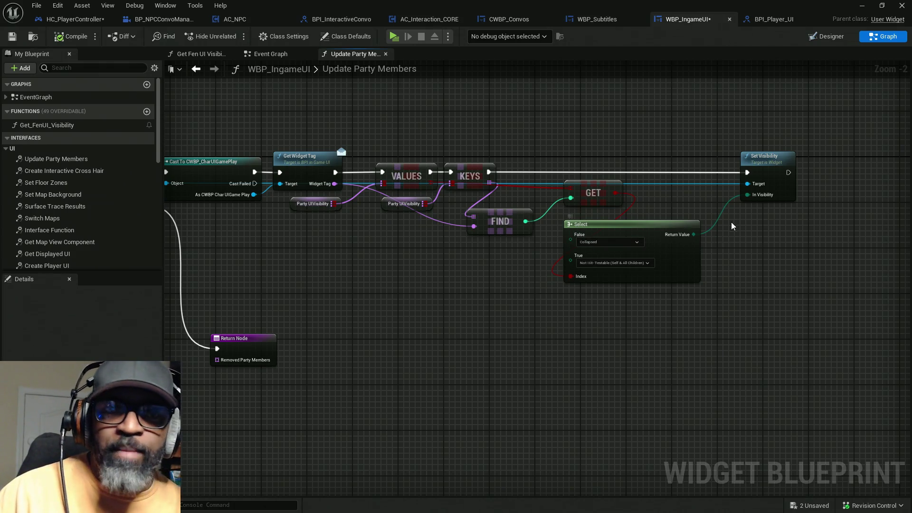
drag(778, 167, 738, 169)
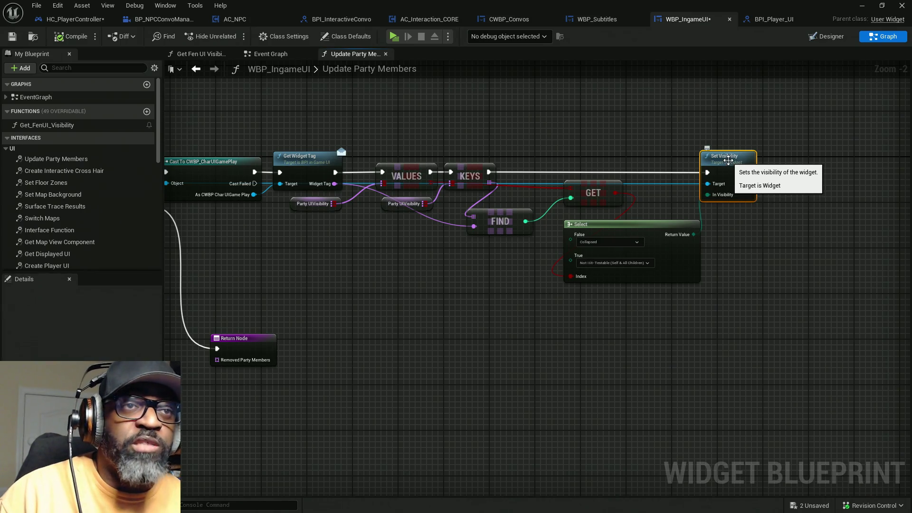
key(ctrl+shift+s)
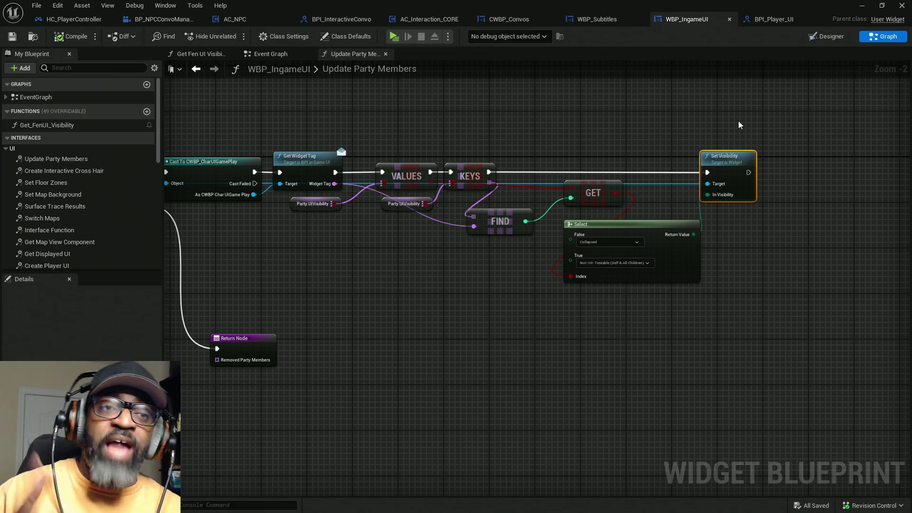
mouse_move(442, 147)
mouse_down()
mouse_move(728, 134)
mouse_move(775, 188)
mouse_move(753, 170)
mouse_up()
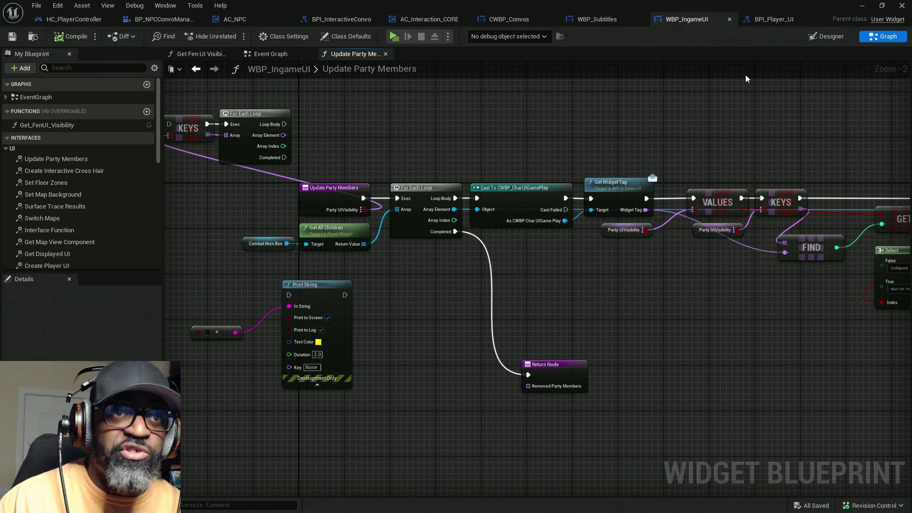
- Step through HC_PlayerController's InGameUI references in Find Results, then launch Play in Standalone Game
click(71, 20)
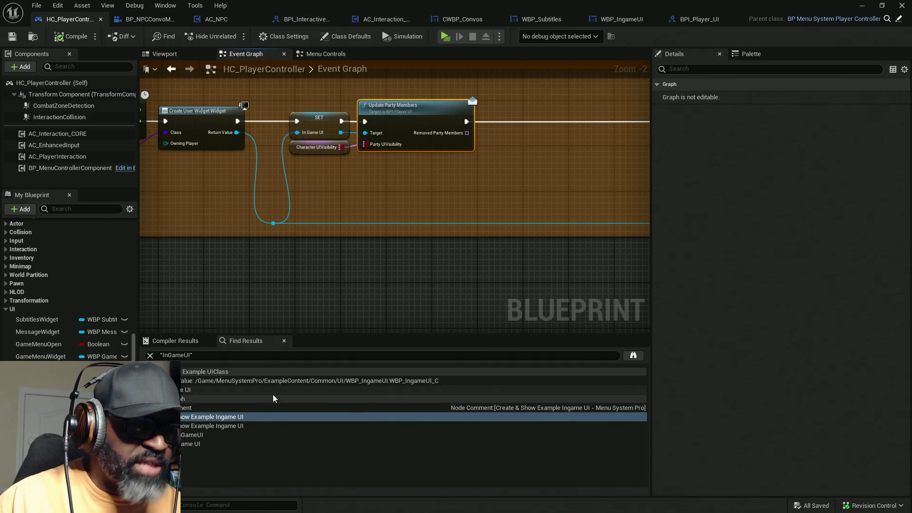
click(227, 428)
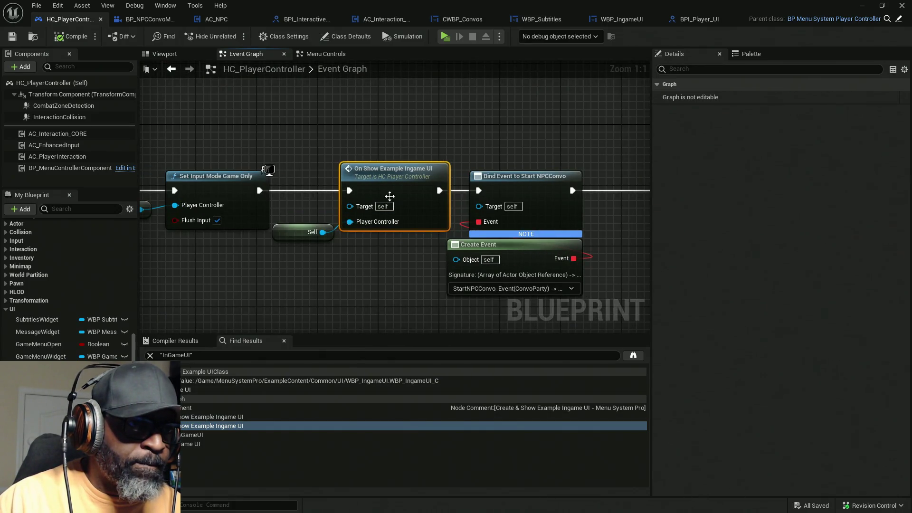
drag(298, 134, 387, 298)
click(204, 435)
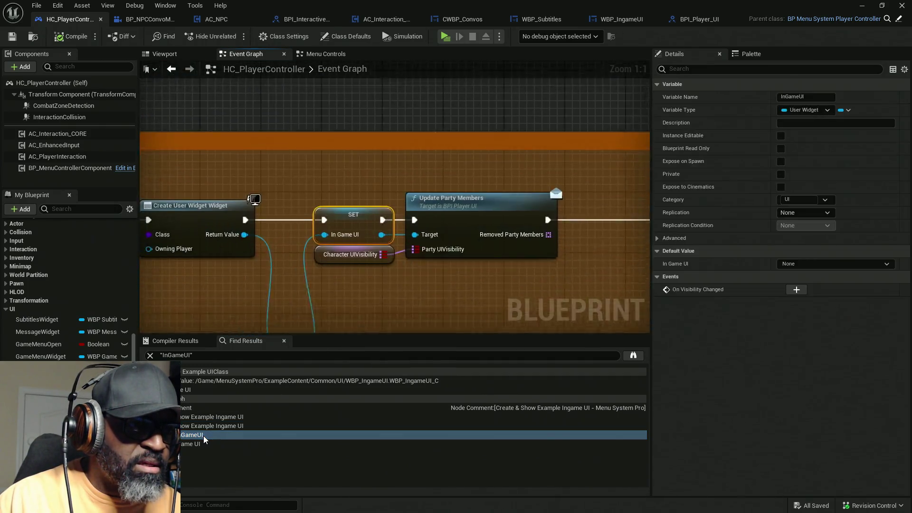
click(200, 443)
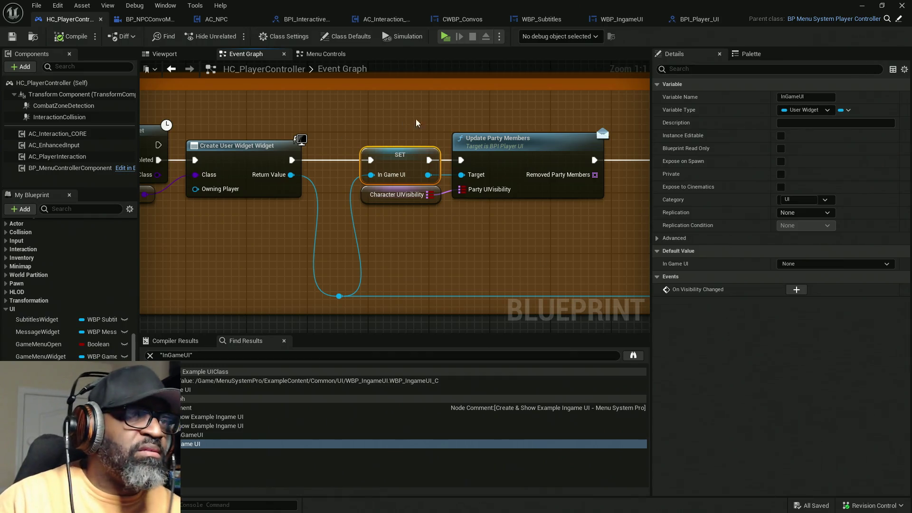
click(445, 37)
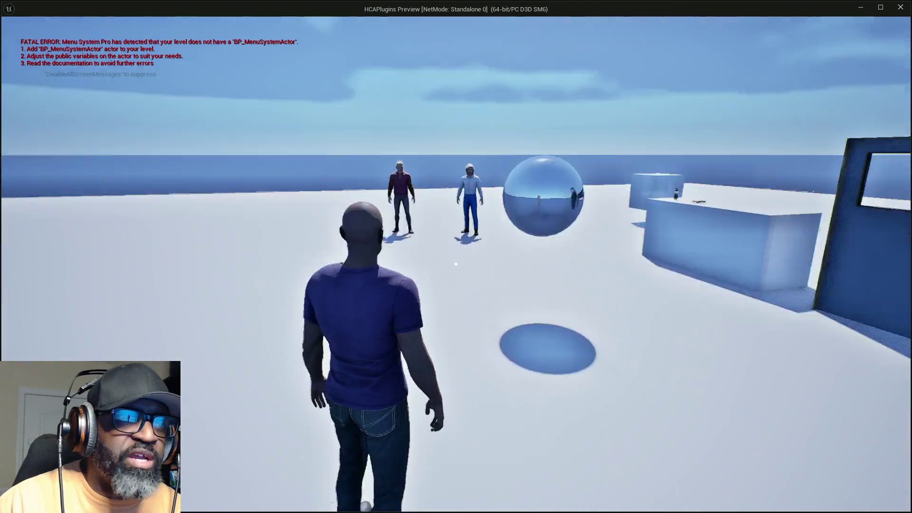
key(w)
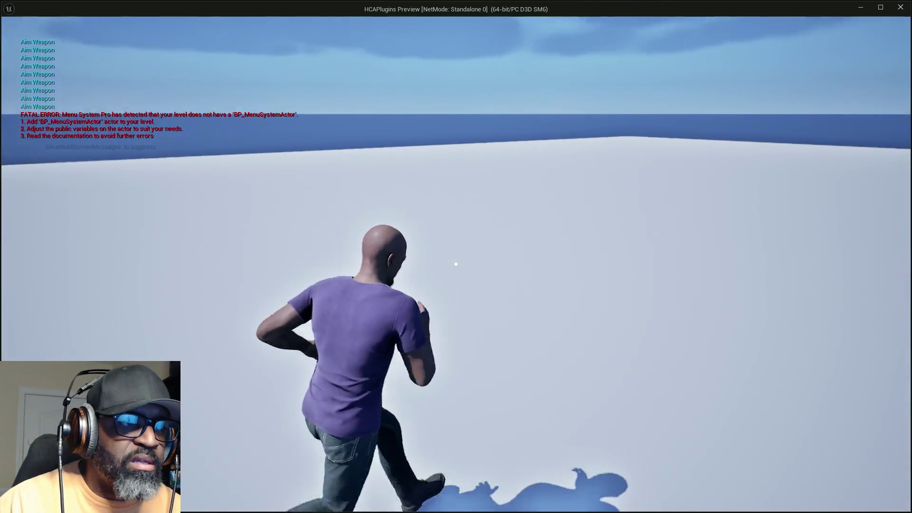
key(s)
key(w)
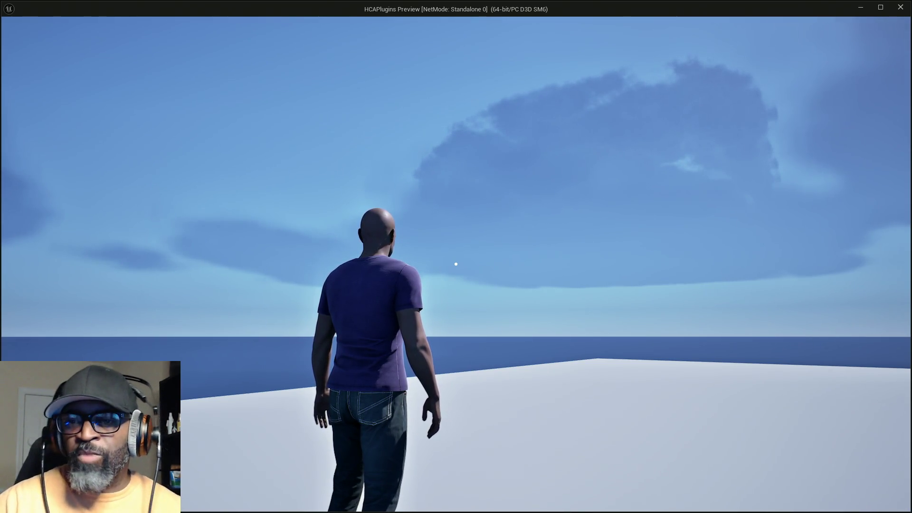
key(c)
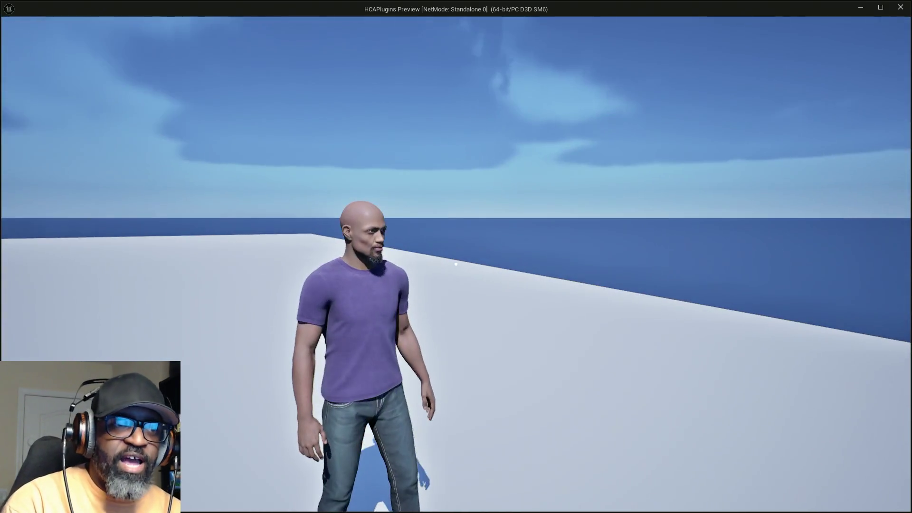
- Run the character across the level to Fen until the talk prompt appears, then stop the preview
key(c)
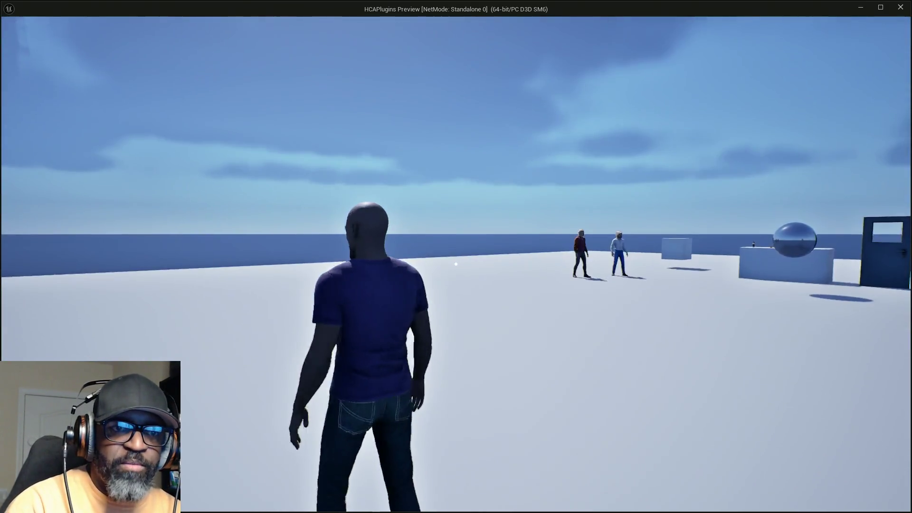
key(w)
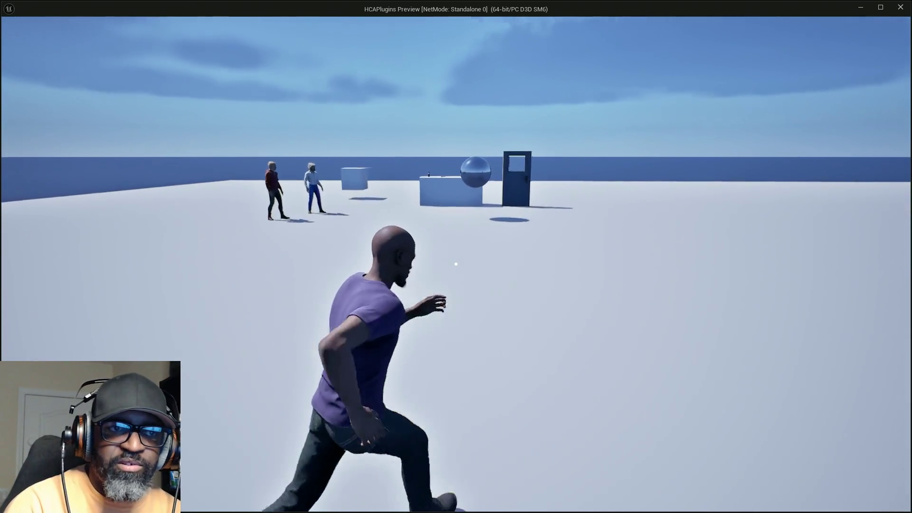
key(w)
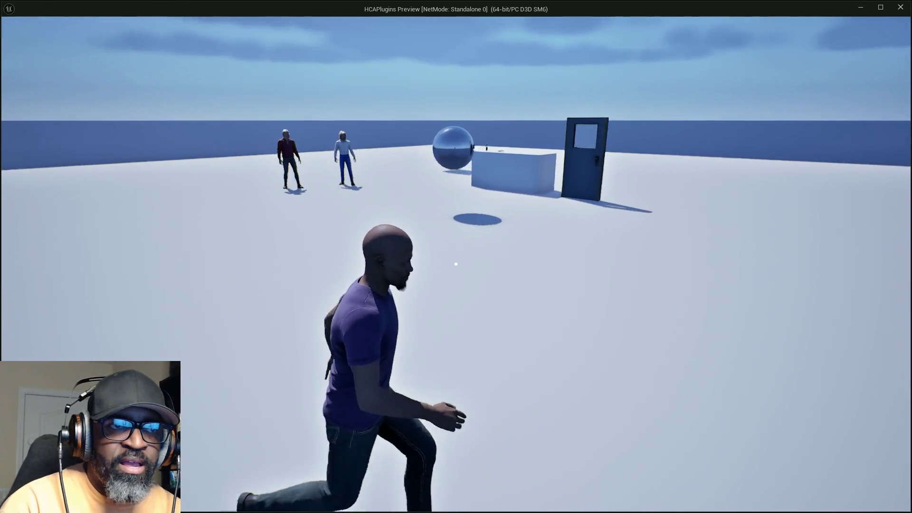
key(w)
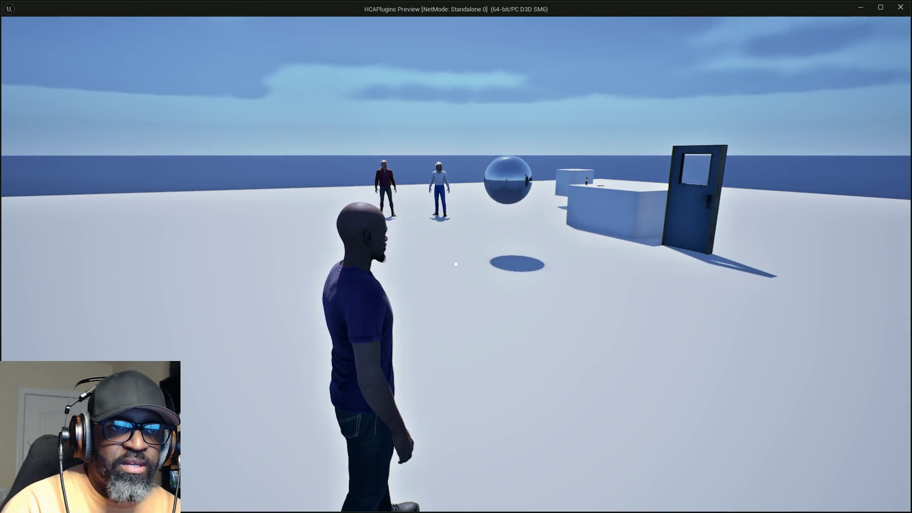
key(d)
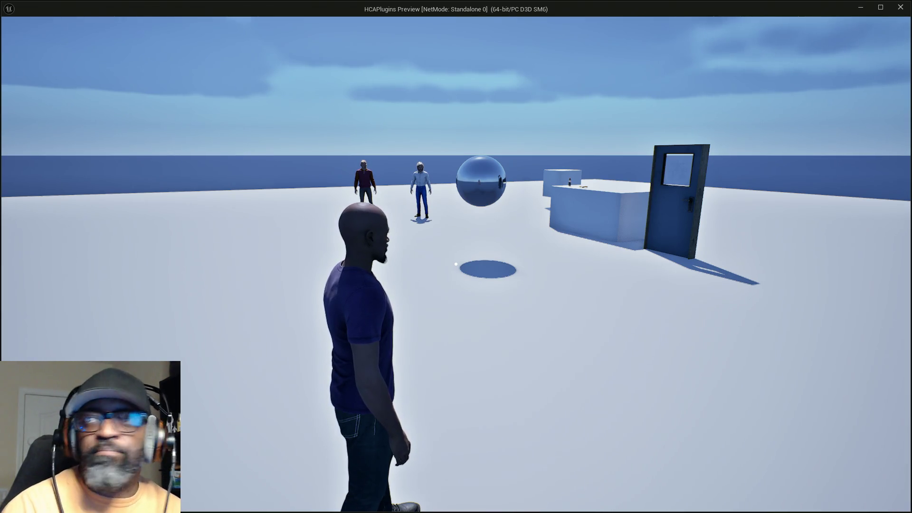
mouse_move(456, 264)
key(w)
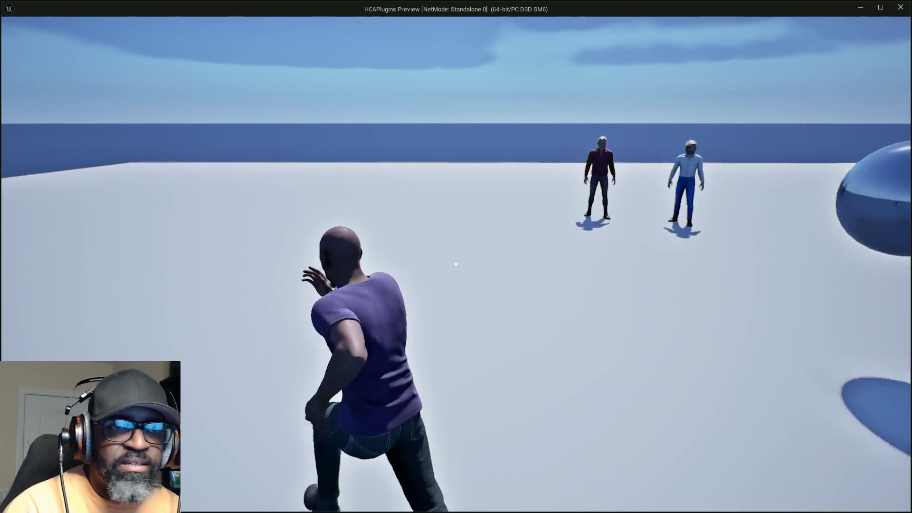
key(w)
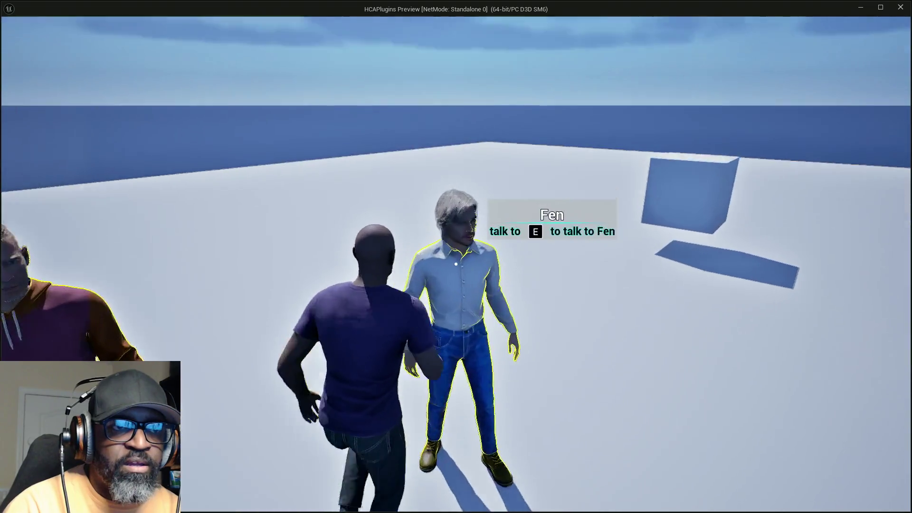
key(Escape)
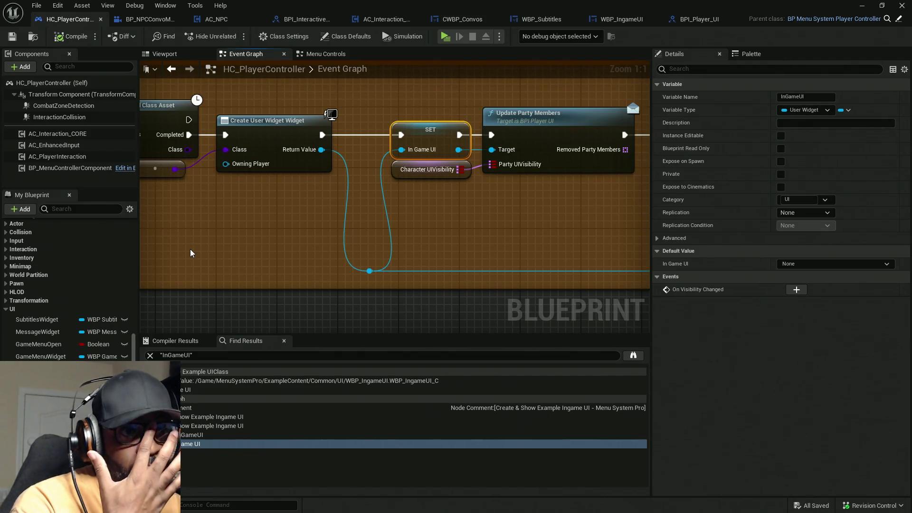
- Shift the Set View Target, Set Input Mode and SET chain right to free space after Do Once
scroll(190, 249, down, 7)
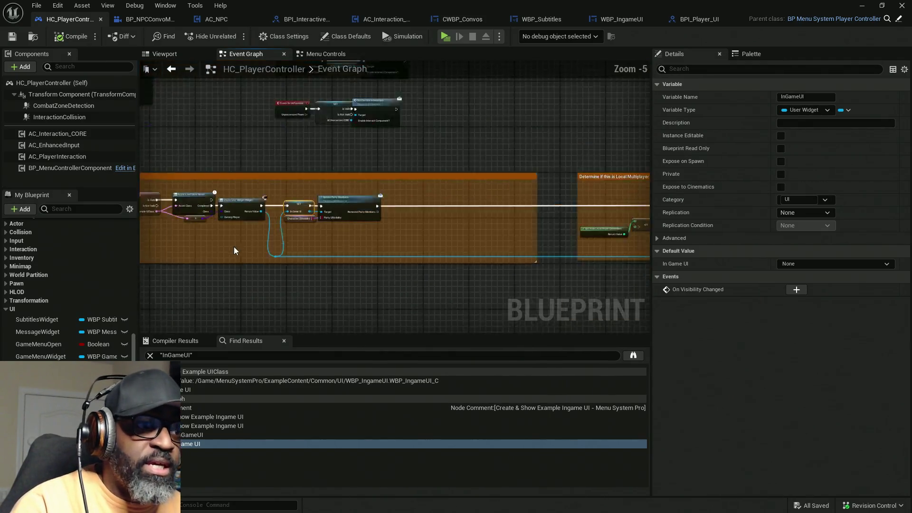
scroll(295, 153, down, 5)
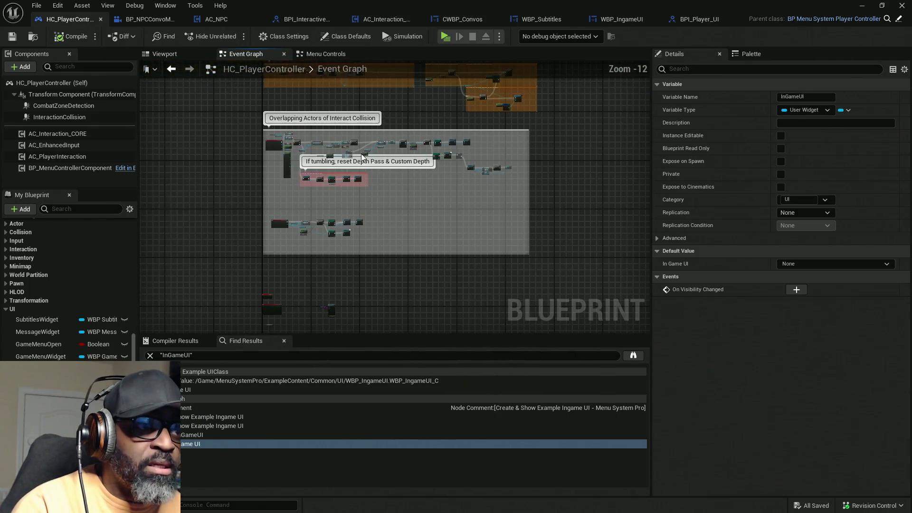
scroll(441, 228, up, 1)
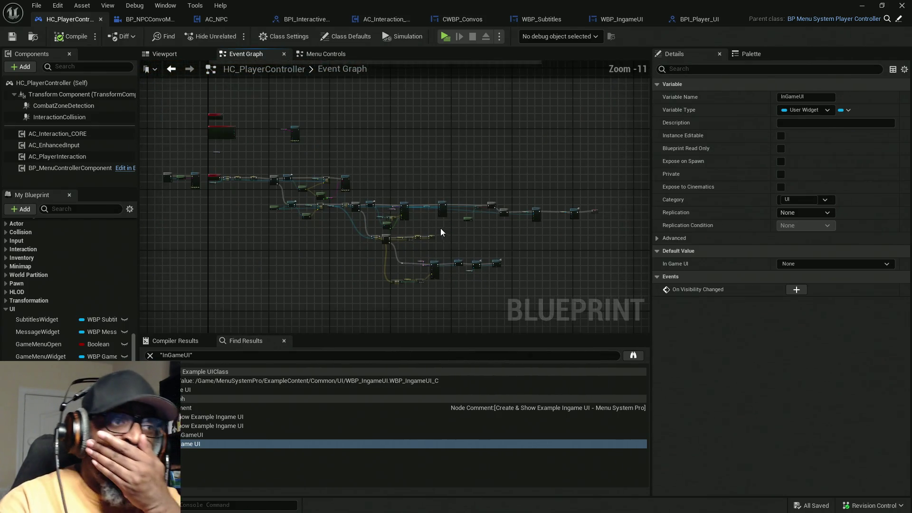
scroll(378, 192, up, 2)
scroll(379, 191, up, 5)
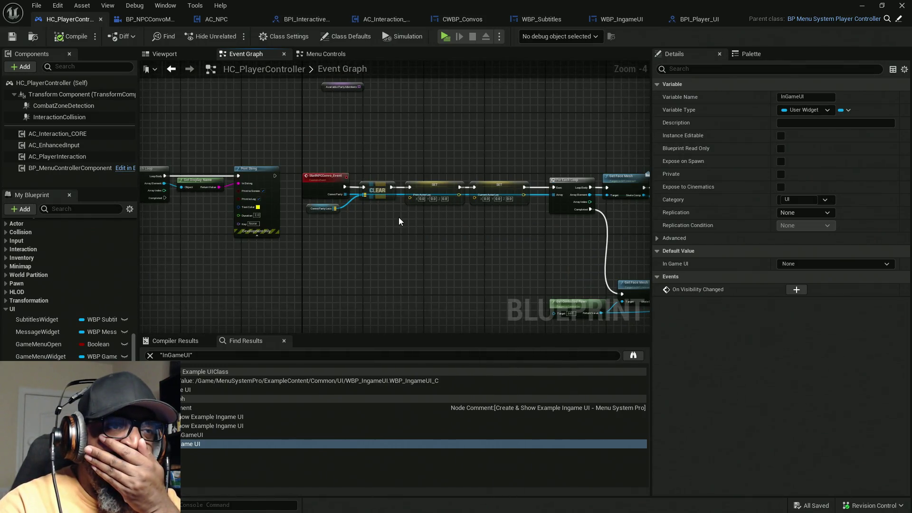
mouse_move(474, 245)
mouse_down()
mouse_move(249, 175)
mouse_move(182, 172)
mouse_move(456, 217)
mouse_move(309, 204)
mouse_move(372, 194)
mouse_up()
drag(506, 208, 340, 178)
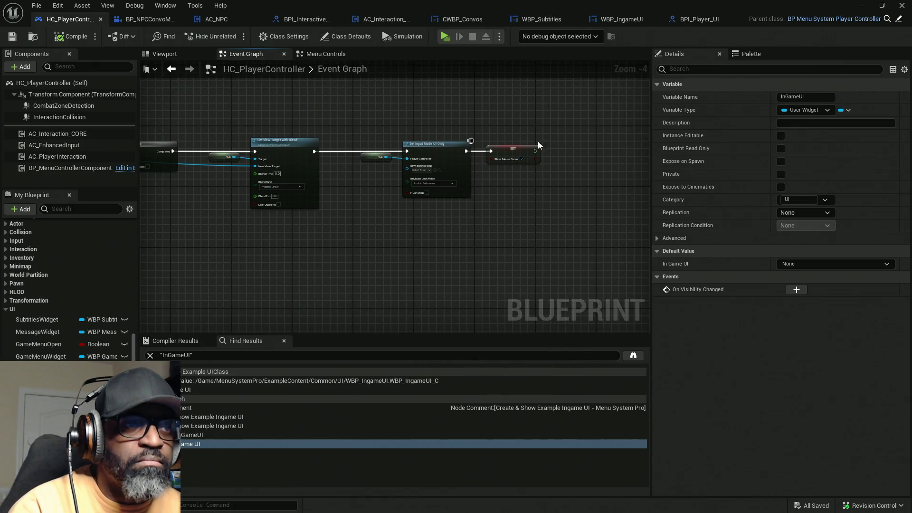
mouse_move(596, 109)
mouse_down()
mouse_move(448, 200)
mouse_move(369, 226)
mouse_up()
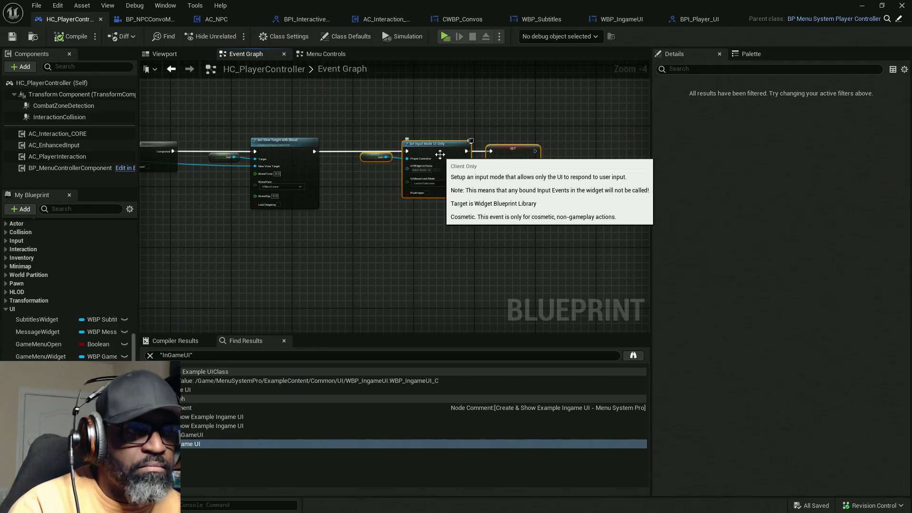
drag(220, 132, 386, 251)
drag(310, 189, 348, 192)
drag(233, 107, 551, 204)
drag(350, 174, 463, 172)
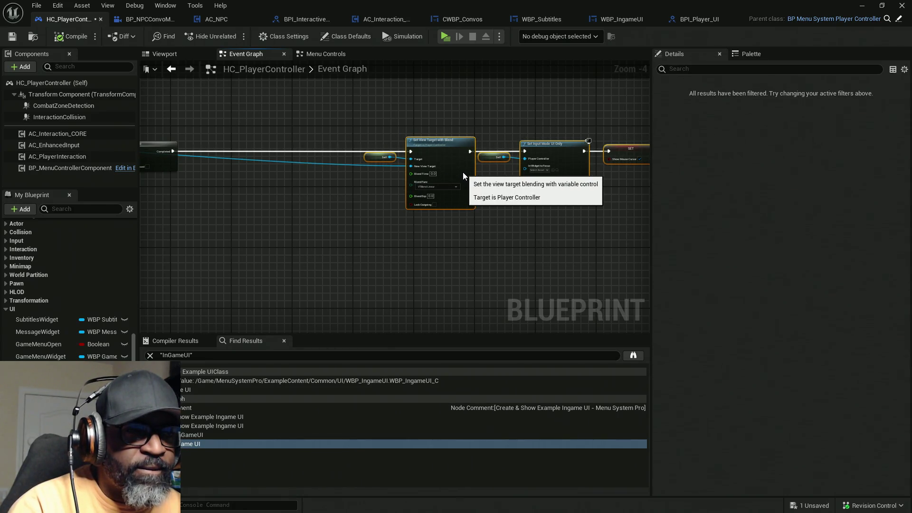
- Place an In Game UI getter in the freed space beside the Do Once node
scroll(355, 194, up, 3)
scroll(355, 195, up, 1)
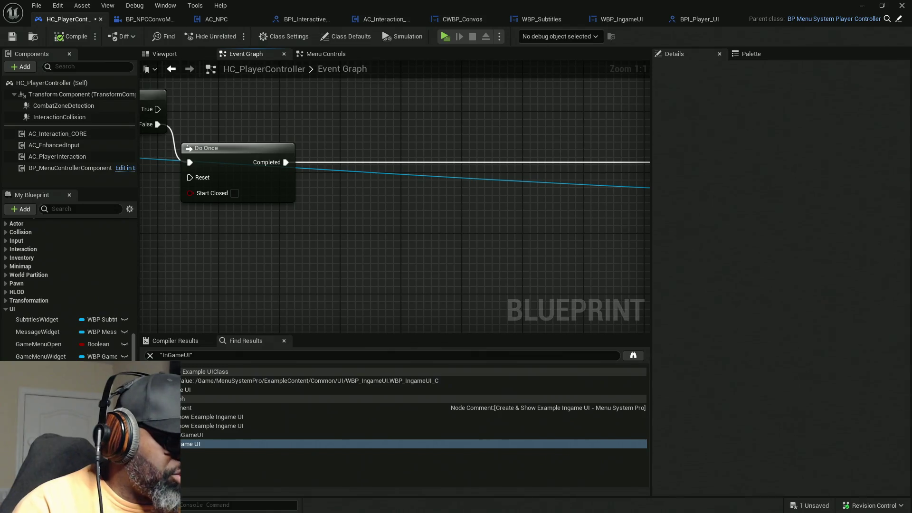
mouse_move(38, 369)
mouse_down()
mouse_move(333, 261)
mouse_move(357, 226)
mouse_move(404, 221)
mouse_move(421, 204)
mouse_up()
- Add a Collapsed Set Visibility on In Game UI, fed by Do Once Completed, then start a play preview
text(set vis)
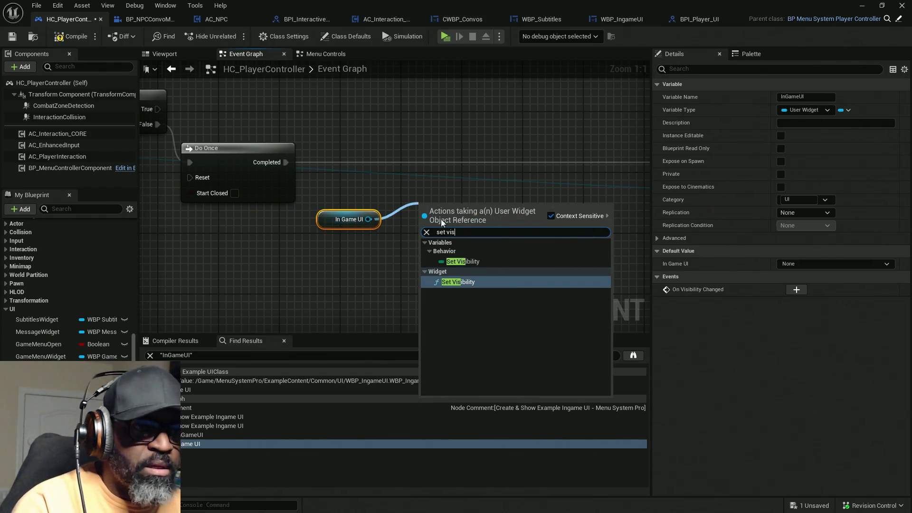
click(449, 261)
click(452, 241)
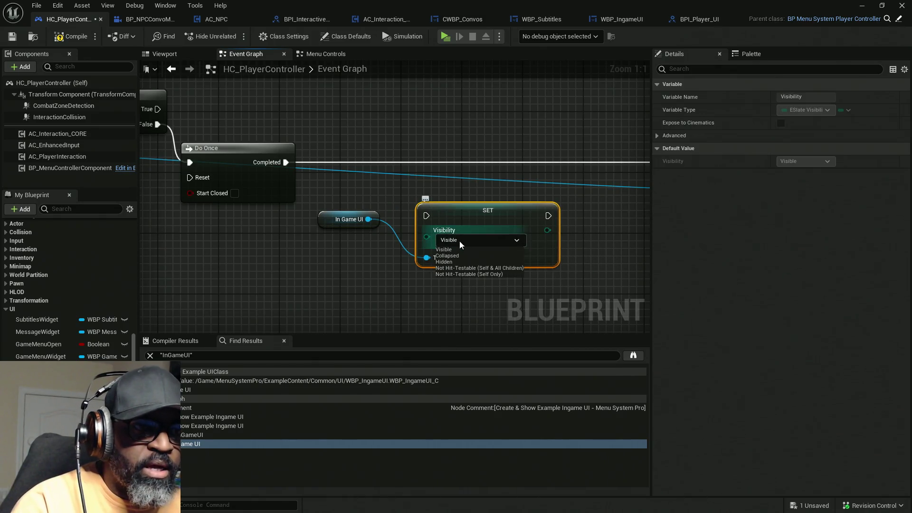
click(456, 255)
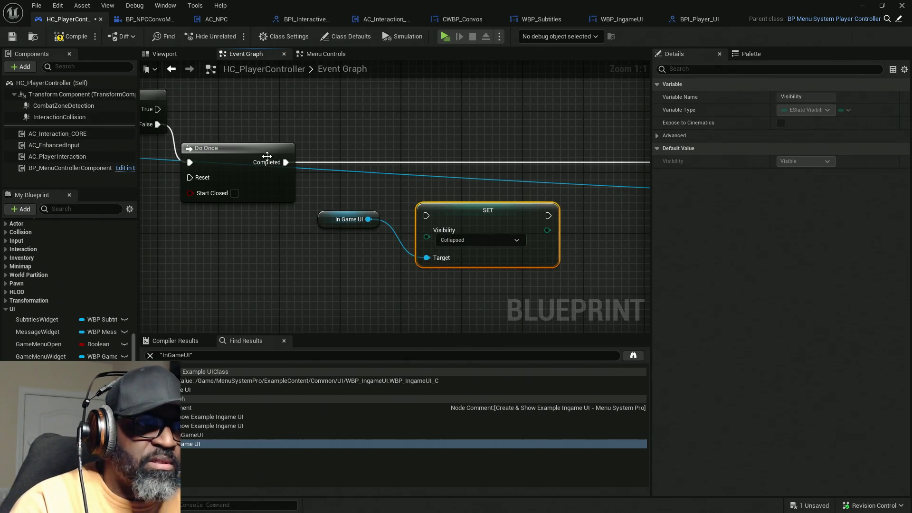
mouse_move(285, 162)
mouse_down()
mouse_move(552, 176)
mouse_move(551, 217)
mouse_up()
drag(426, 215, 286, 162)
drag(512, 223, 489, 170)
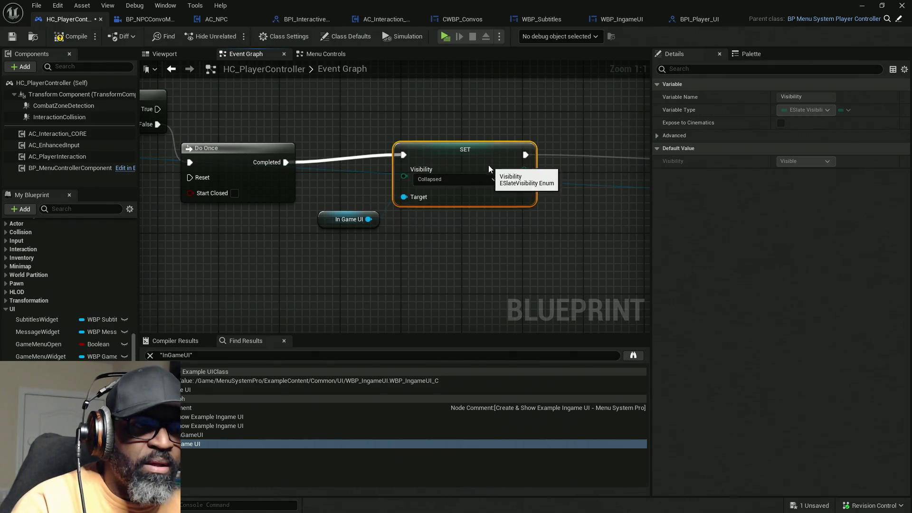
click(445, 37)
key(w)
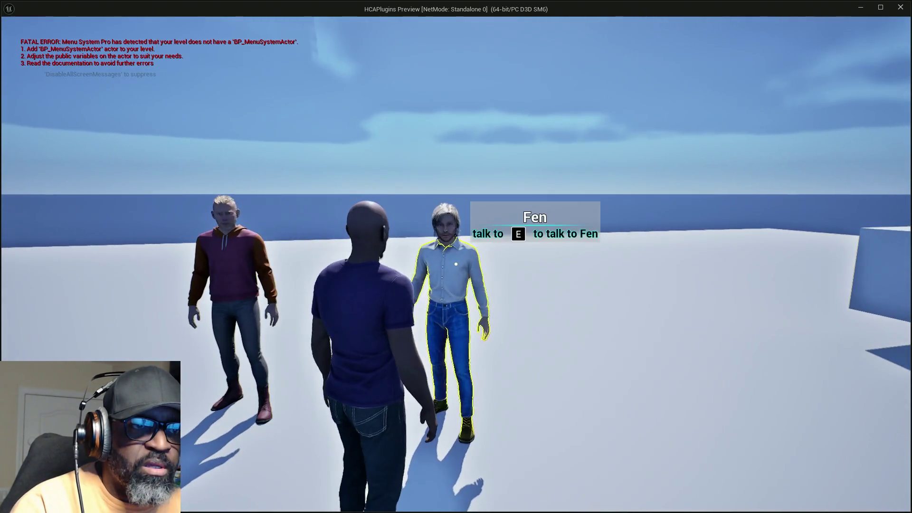
- Talk to Fen with E to test the hidden UI, then exit the preview with Esc
key(e)
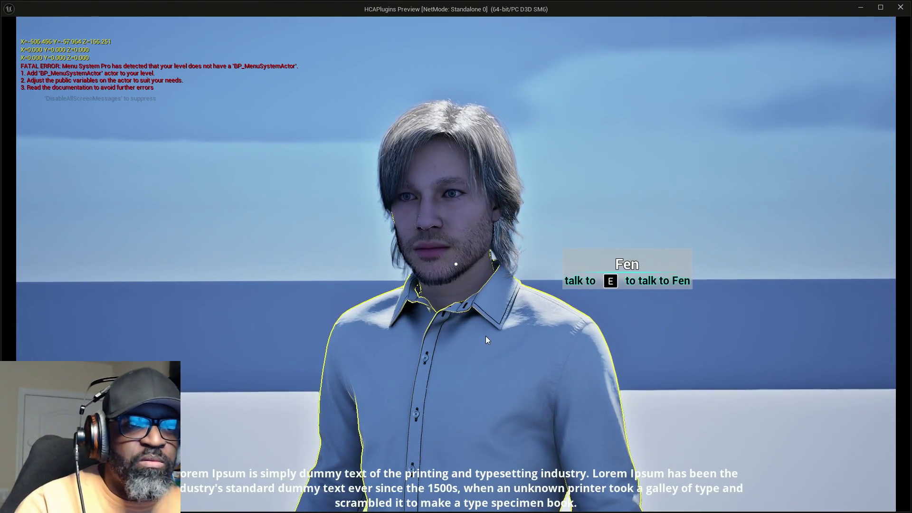
key(Escape)
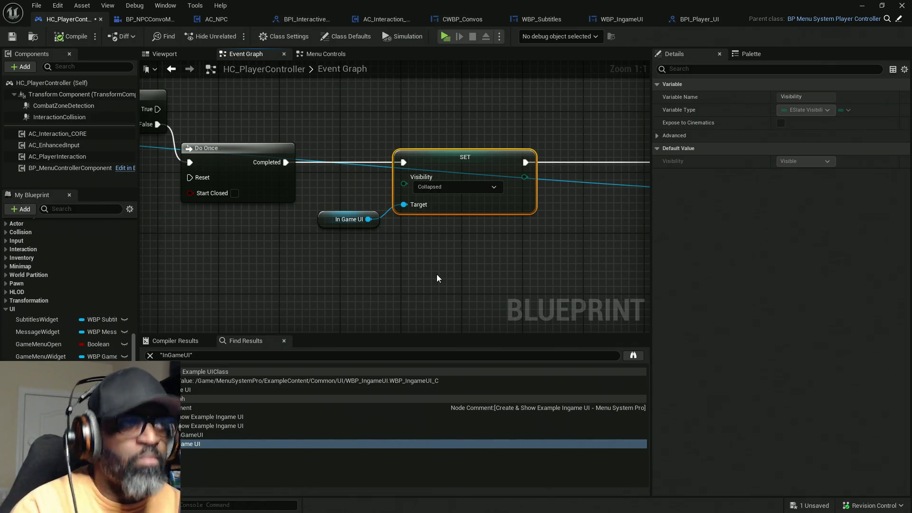
- Pan to the Branch and Get Controlled Pawn nodes, then switch to AC_NPC's Interact function
drag(352, 266, 656, 264)
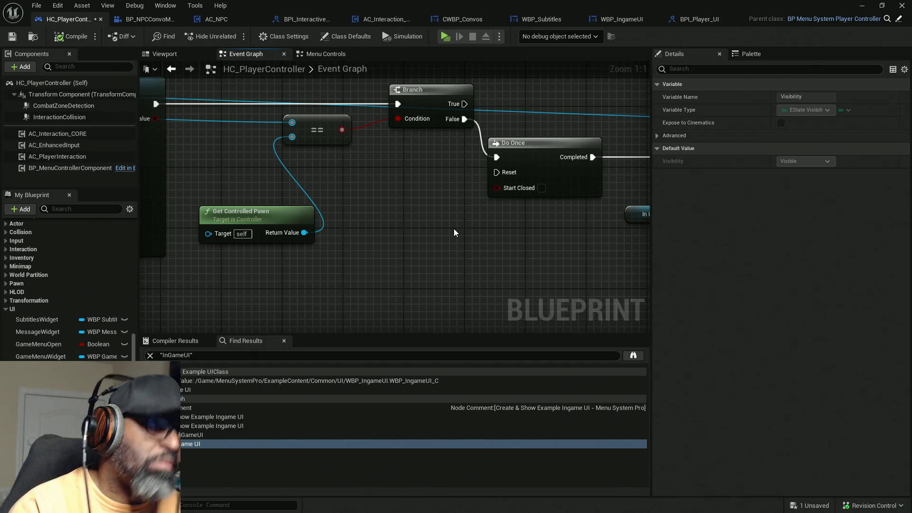
click(228, 21)
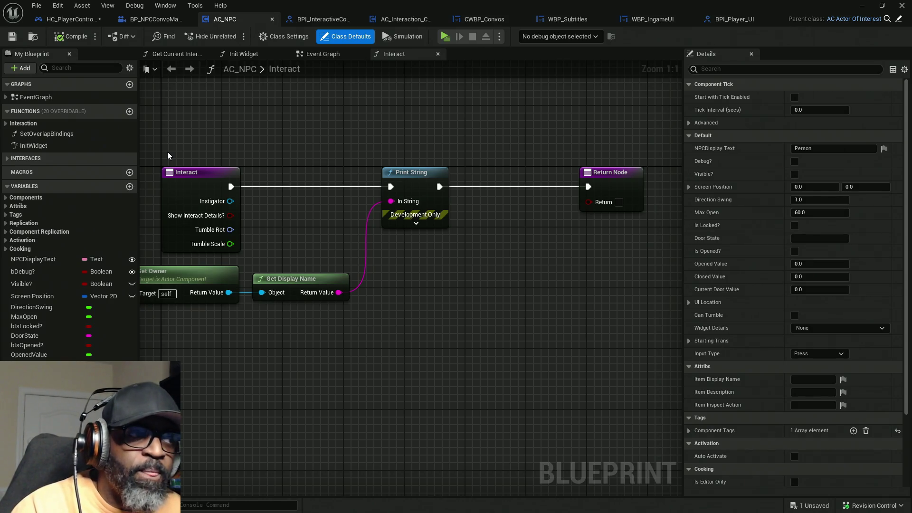
- Open AC_NPC's Conversation Started function, spread its Return Node and entry node apart, then open Init Widget
click(6, 187)
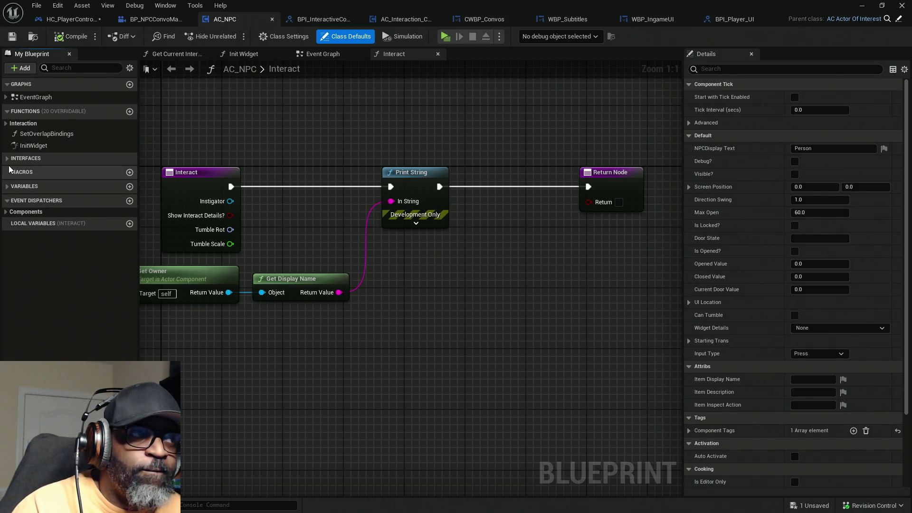
click(7, 158)
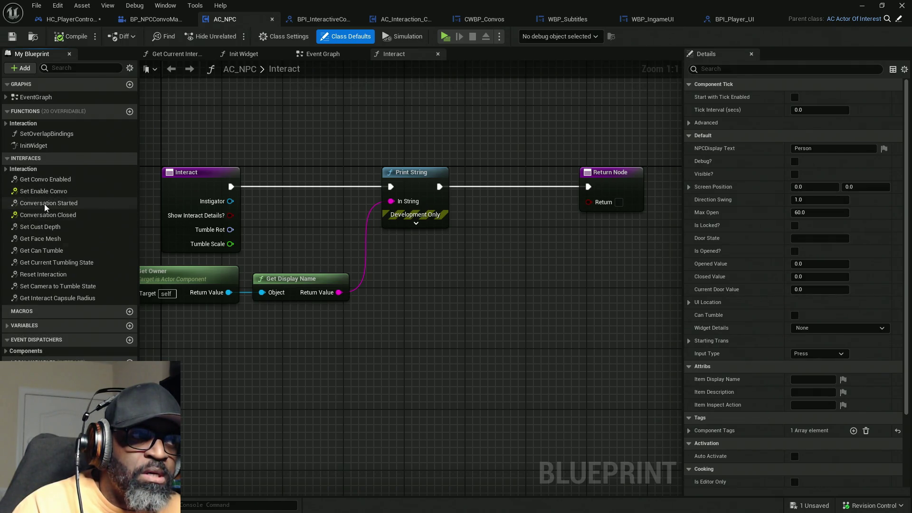
click(42, 204)
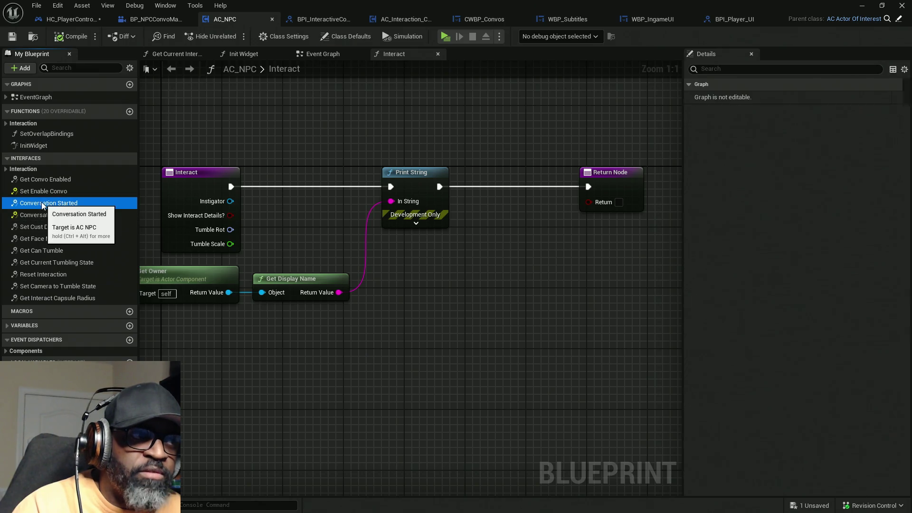
double_click(42, 204)
drag(372, 247, 614, 249)
drag(241, 173, 244, 319)
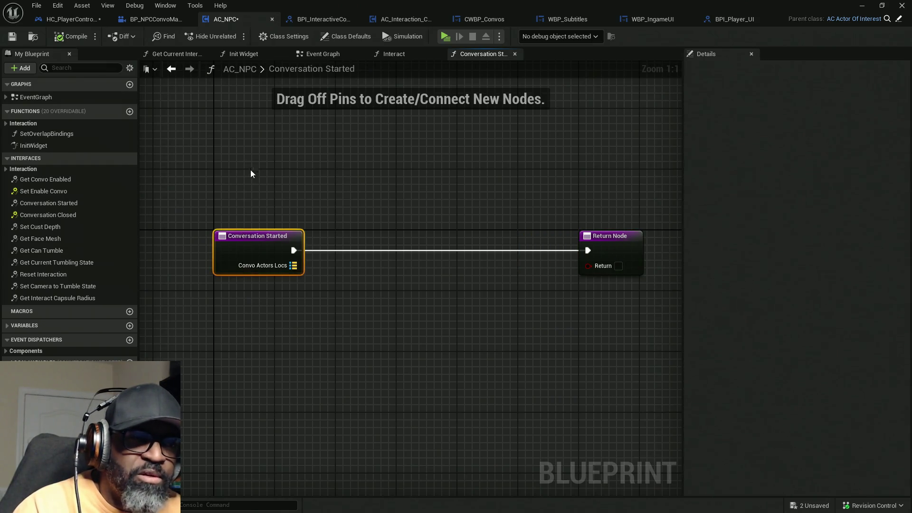
mouse_move(279, 197)
mouse_down()
mouse_move(336, 269)
mouse_move(401, 405)
mouse_up()
drag(247, 169, 395, 434)
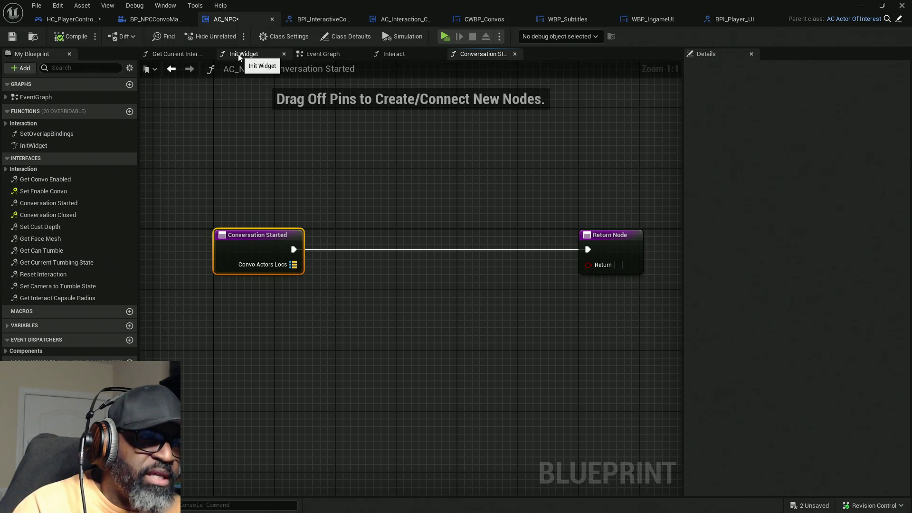
double_click(52, 146)
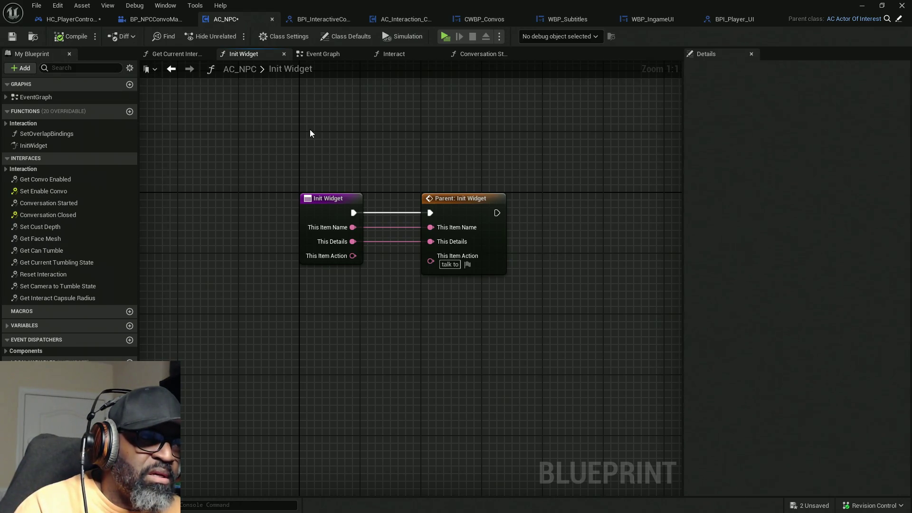
- Expand the Interaction functions, leave Init Widget's name unchanged, and open AC_NPC's Interact graph
click(7, 124)
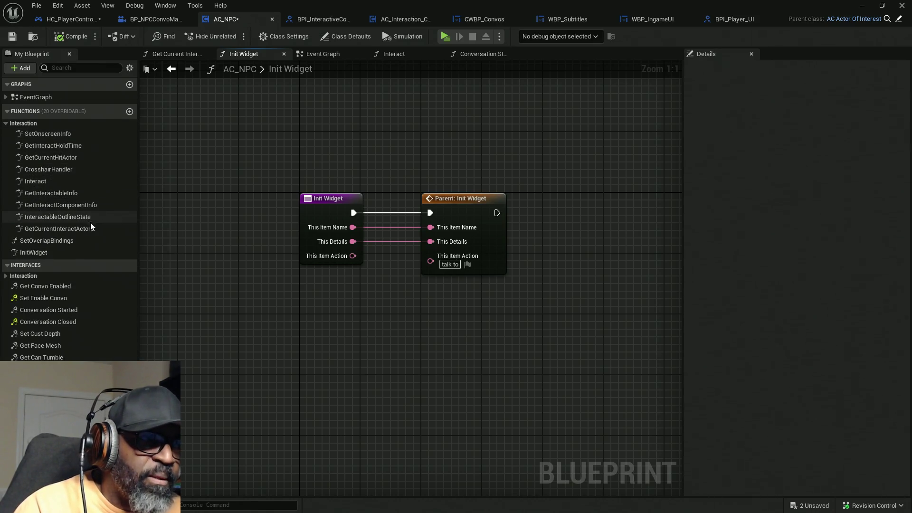
double_click(313, 66)
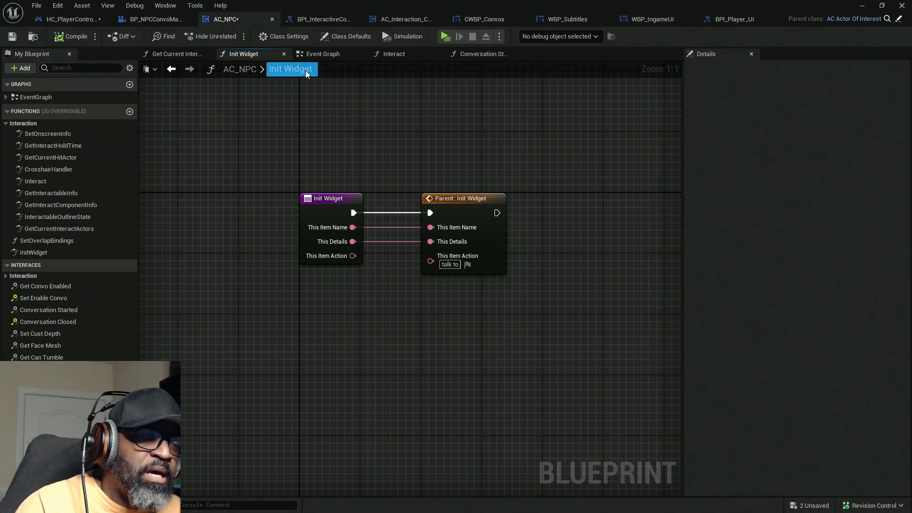
click(323, 88)
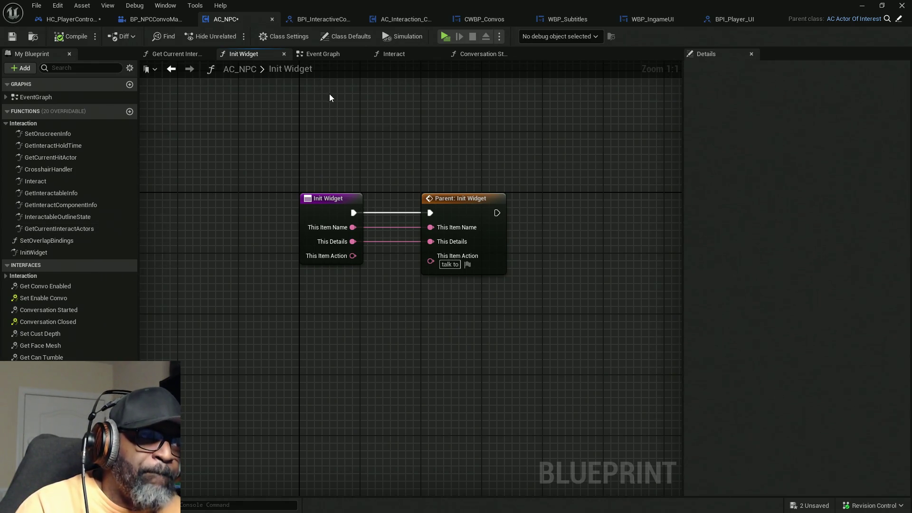
double_click(57, 182)
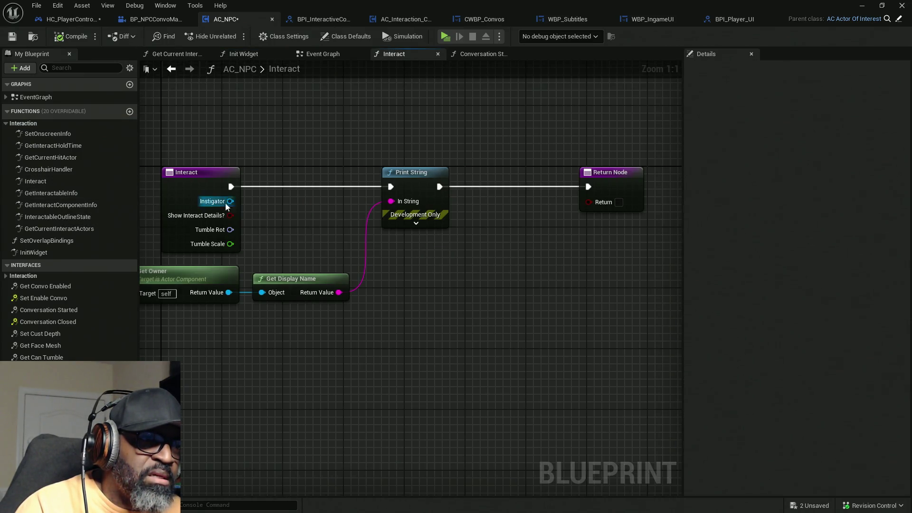
mouse_move(314, 155)
mouse_down()
mouse_move(376, 149)
mouse_move(327, 158)
mouse_up()
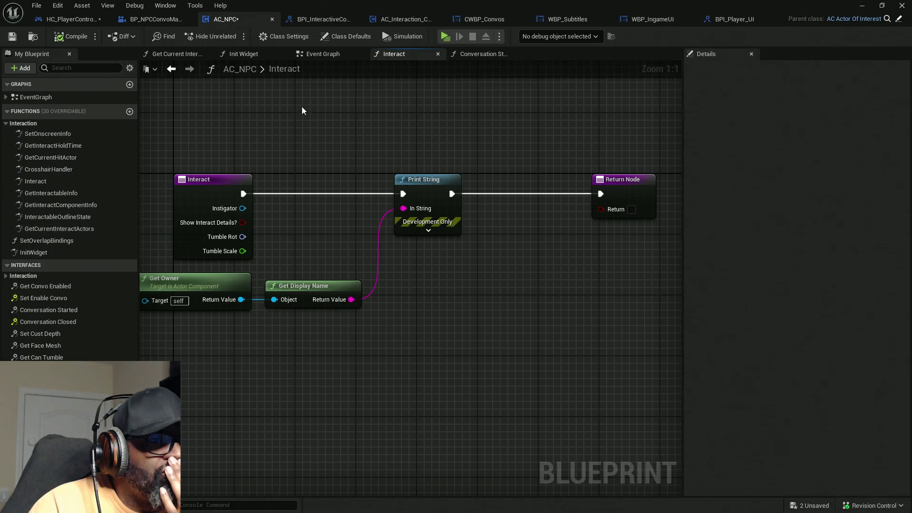
- Open AC_Interaction_CORE's Trace for Interact graph and pan through its Branch, loop and interface nodes
click(419, 22)
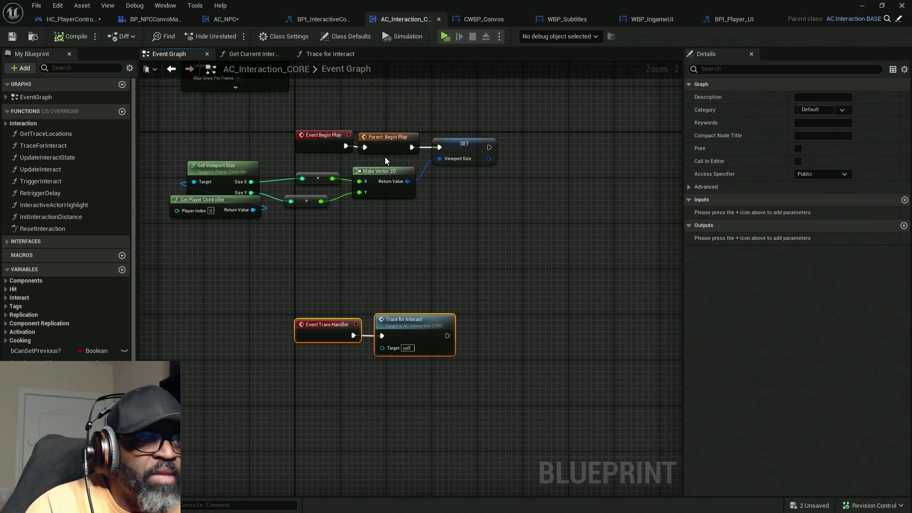
click(335, 54)
mouse_move(418, 281)
mouse_down()
mouse_move(304, 266)
mouse_move(338, 221)
mouse_up()
scroll(338, 220, up, 2)
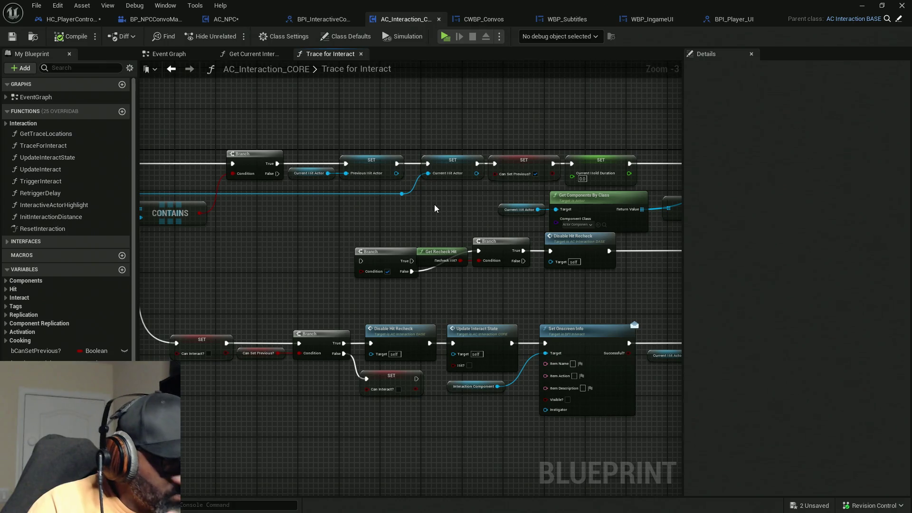
drag(457, 201, 296, 211)
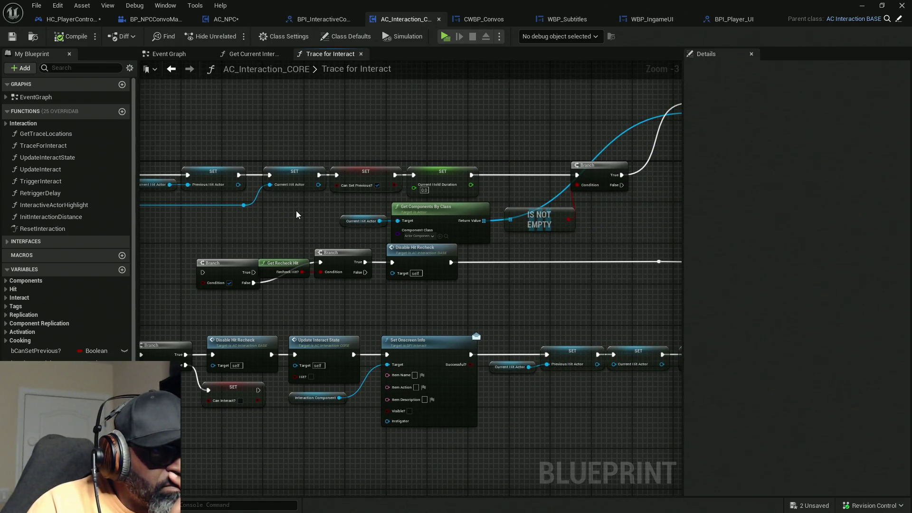
drag(609, 238, 443, 249)
mouse_move(582, 223)
mouse_down()
mouse_move(466, 241)
mouse_move(507, 239)
mouse_move(432, 238)
mouse_move(440, 242)
mouse_move(428, 246)
mouse_up()
scroll(475, 202, up, 3)
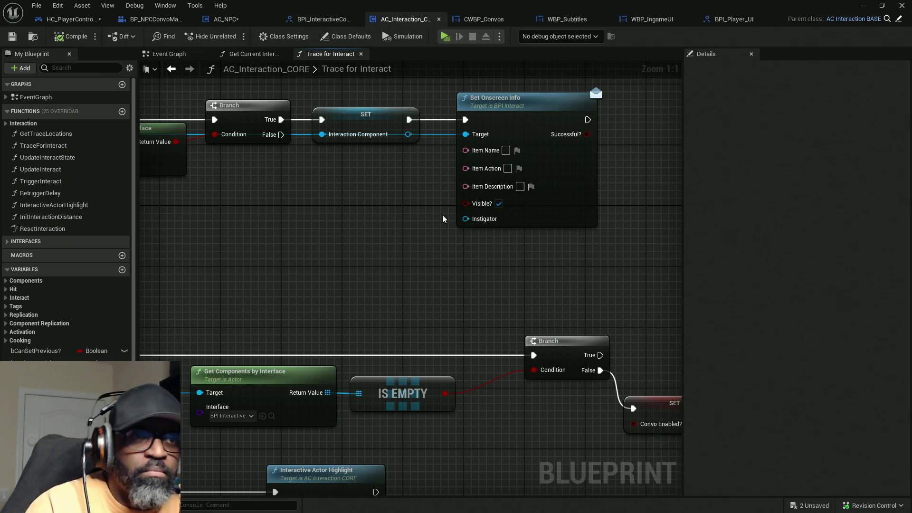
- Select the Set Onscreen Info node for reuse and return to AC_NPC
click(494, 101)
mouse_move(333, 196)
mouse_down()
mouse_move(662, 189)
mouse_move(494, 220)
mouse_move(559, 229)
mouse_up()
mouse_move(411, 220)
mouse_down()
mouse_move(665, 209)
mouse_move(153, 211)
mouse_up()
drag(675, 235, 453, 242)
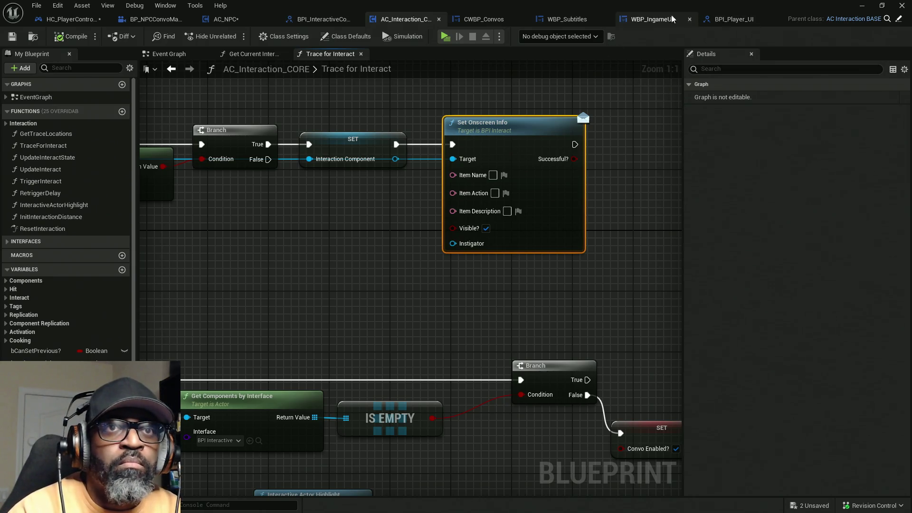
click(233, 21)
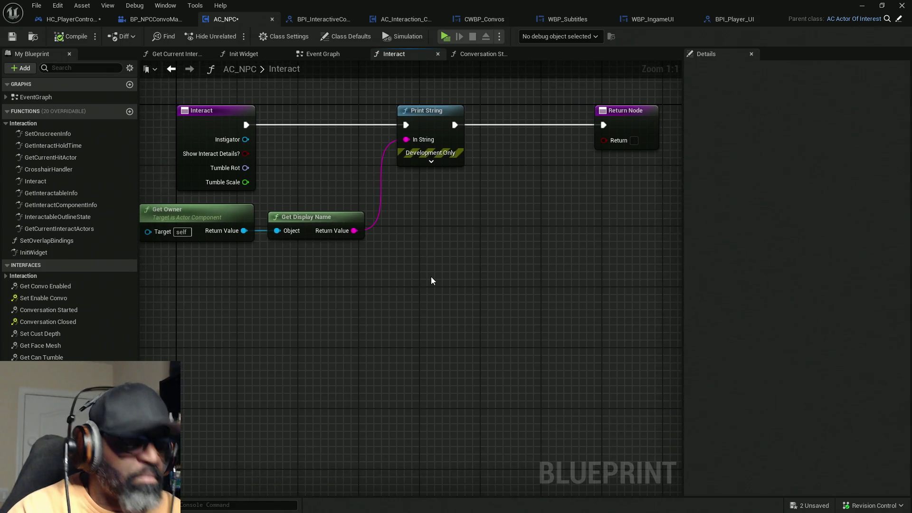
- Paste Set Onscreen Info into Interact and compare it with Trace for Interact's For Each Loop area
key(ctrl+v)
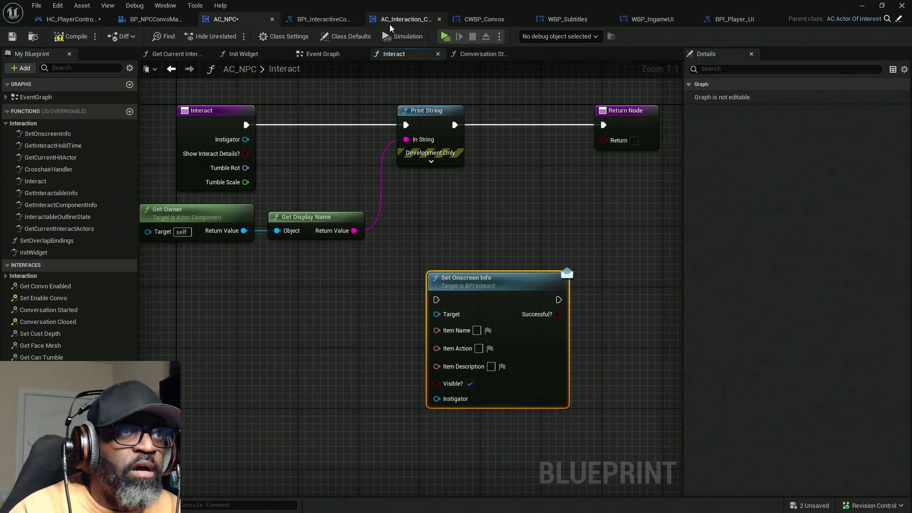
click(420, 25)
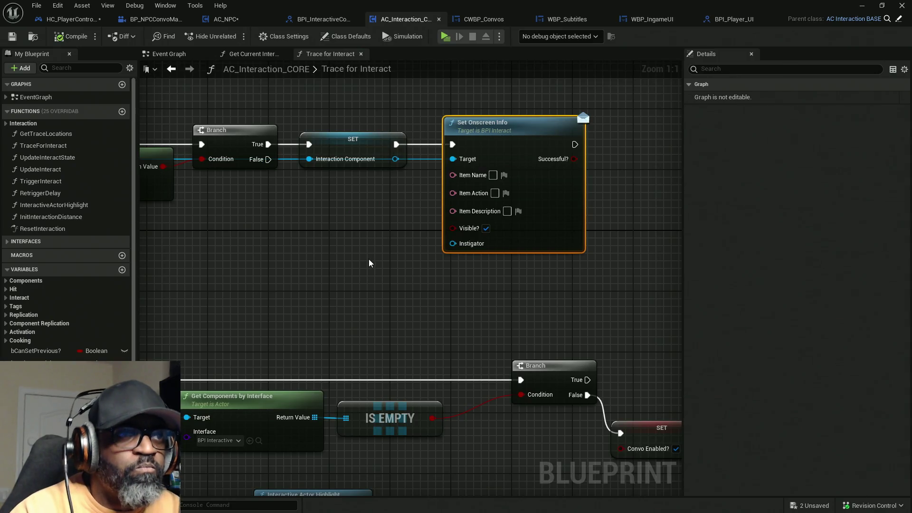
drag(254, 242, 526, 238)
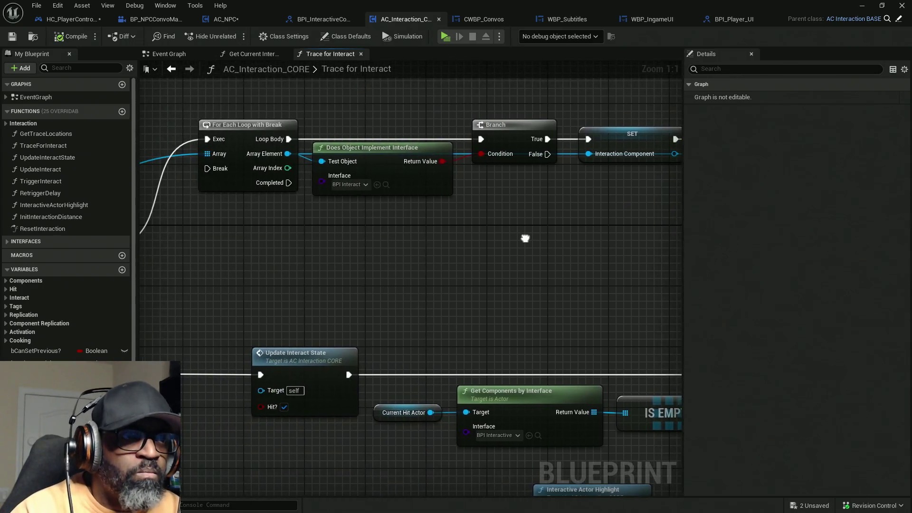
mouse_move(251, 285)
mouse_down()
mouse_move(580, 285)
mouse_move(293, 294)
mouse_up()
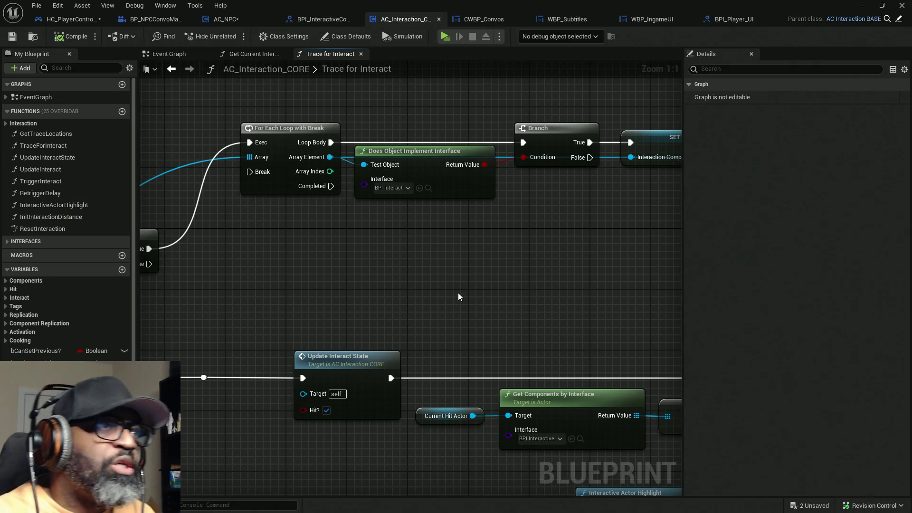
drag(235, 257, 604, 247)
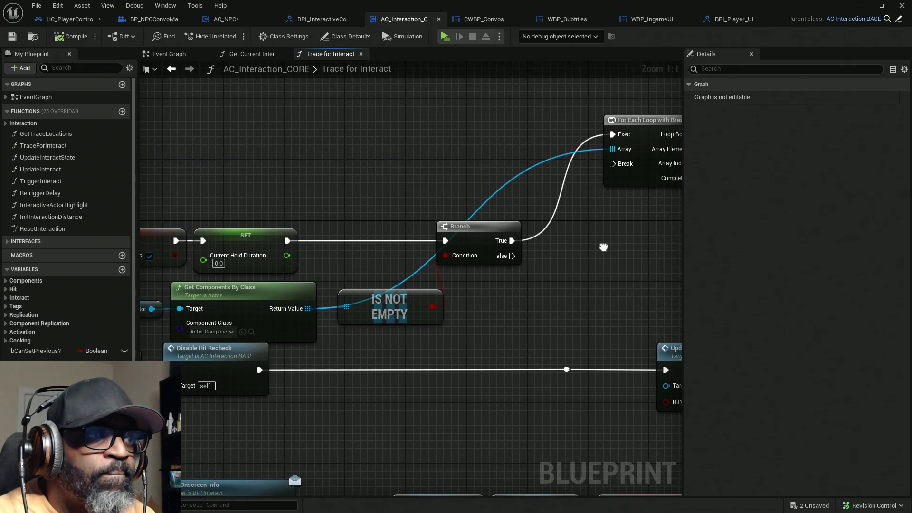
drag(545, 285, 250, 301)
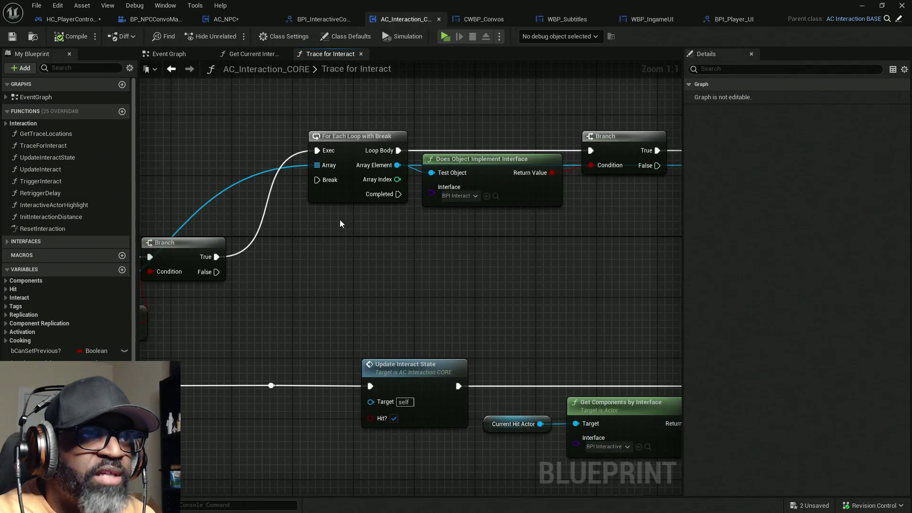
drag(479, 313, 380, 304)
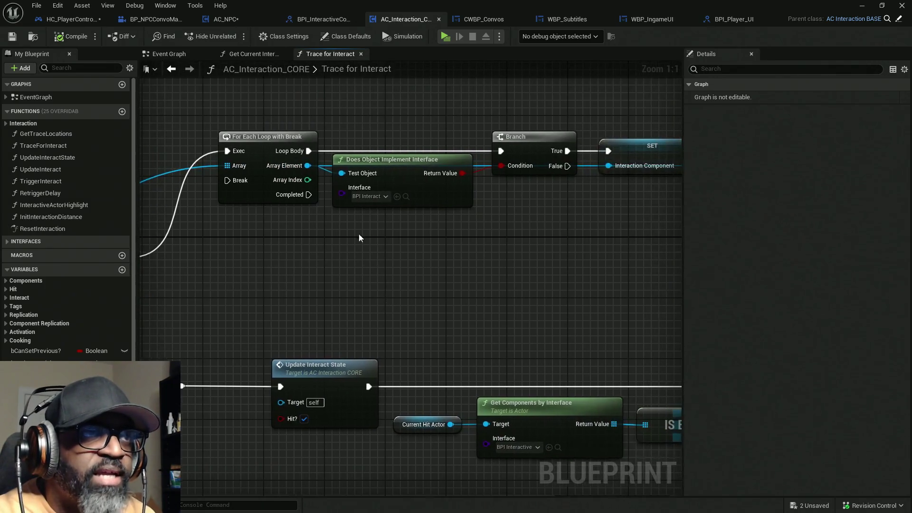
- Delete the pasted Set Onscreen Info from Interact and open the Conversation Started graph
key(ctrl+Tab)
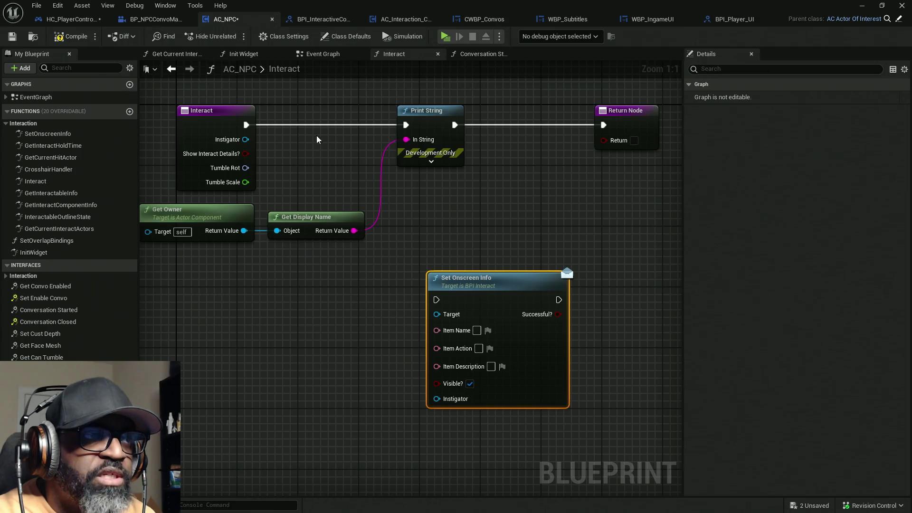
mouse_move(475, 273)
mouse_down()
mouse_move(499, 392)
mouse_move(500, 209)
mouse_move(491, 232)
mouse_up()
key(Delete)
click(480, 56)
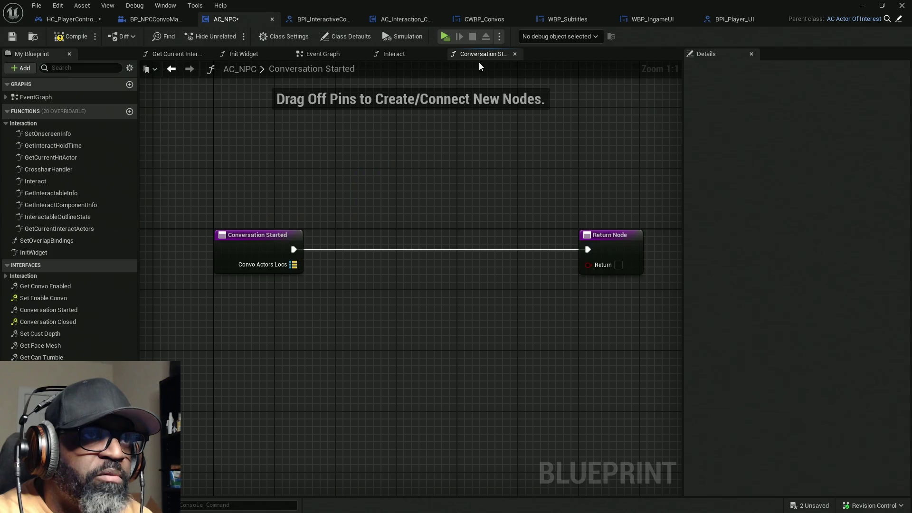
- Wire Set Onscreen Info between Conversation Started and Return Node with Visible? unchecked, then compile
key(ctrl+v)
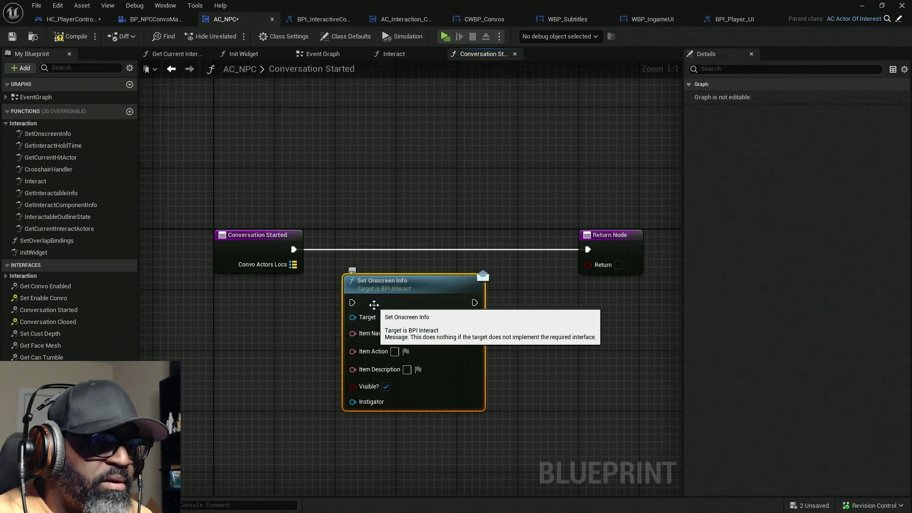
mouse_move(352, 303)
mouse_down()
mouse_move(313, 253)
mouse_move(294, 250)
mouse_up()
drag(475, 303, 597, 251)
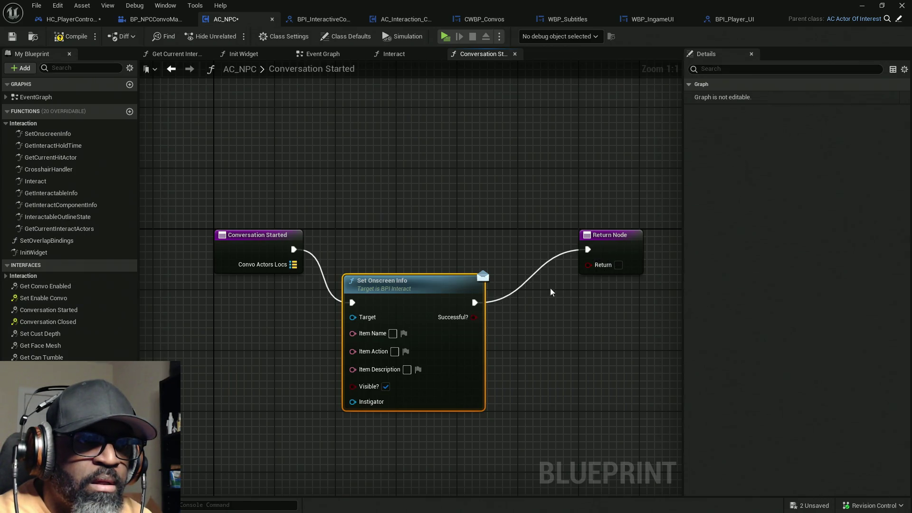
click(386, 387)
drag(433, 400, 441, 348)
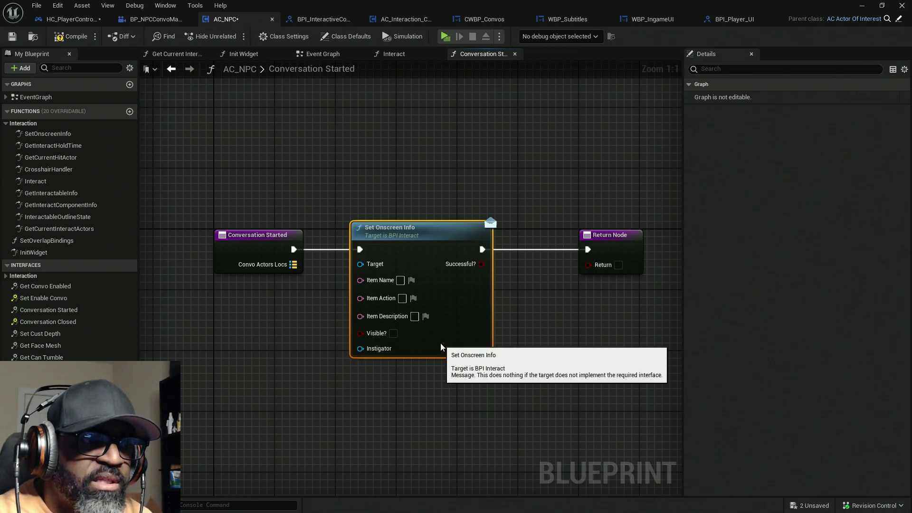
click(71, 36)
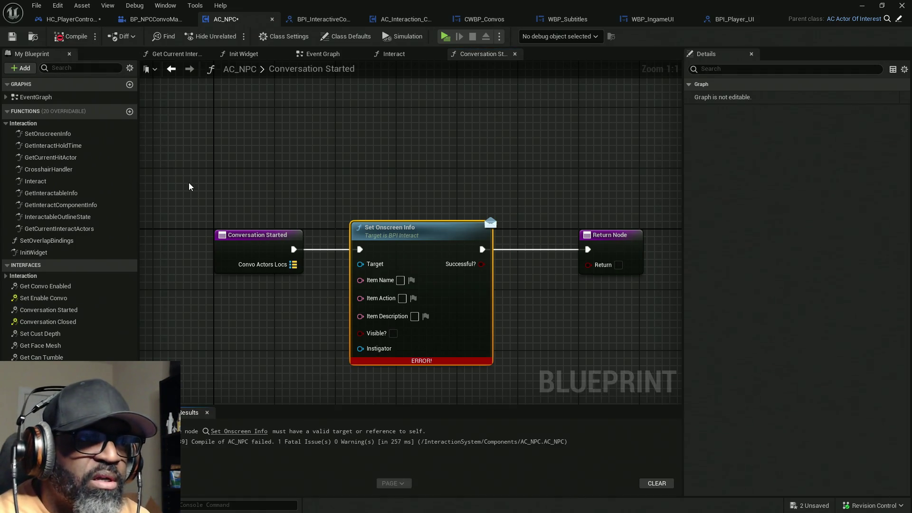
- Connect a Self reference to Set Onscreen Info's Target, recompile, and save all
mouse_move(380, 228)
mouse_down()
mouse_move(361, 233)
mouse_move(377, 230)
mouse_move(418, 253)
mouse_move(372, 272)
mouse_up()
text(self)
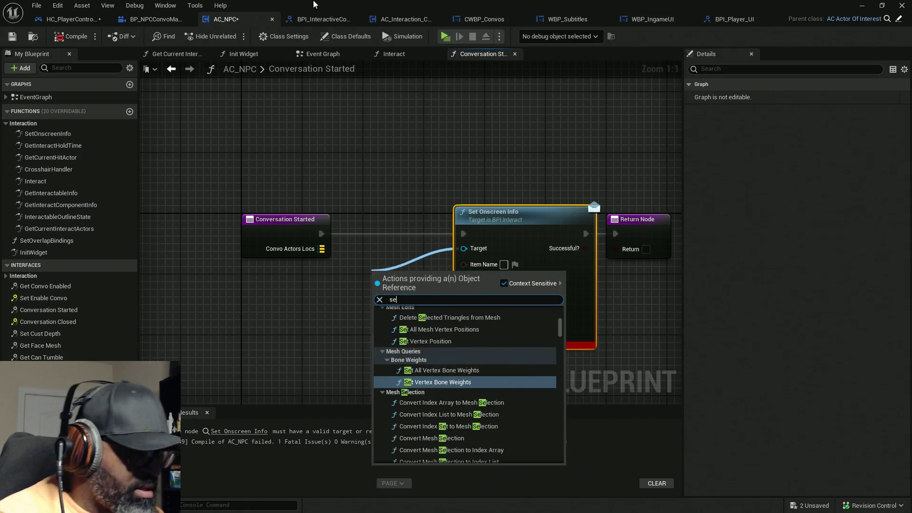
key(Return)
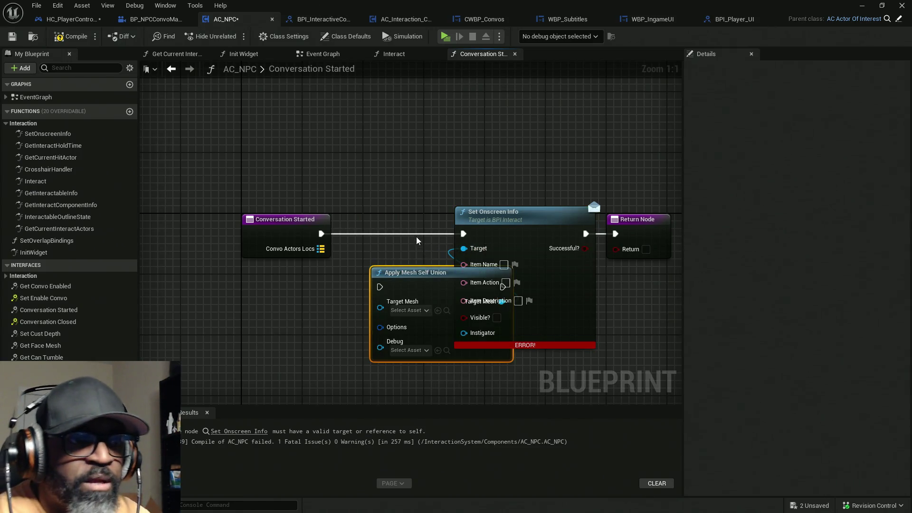
key(Delete)
drag(464, 248, 374, 269)
text(self)
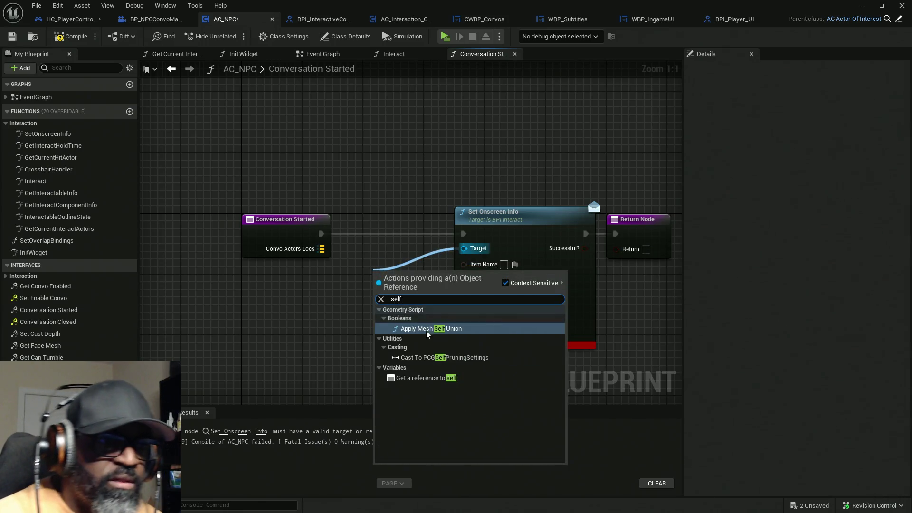
click(418, 378)
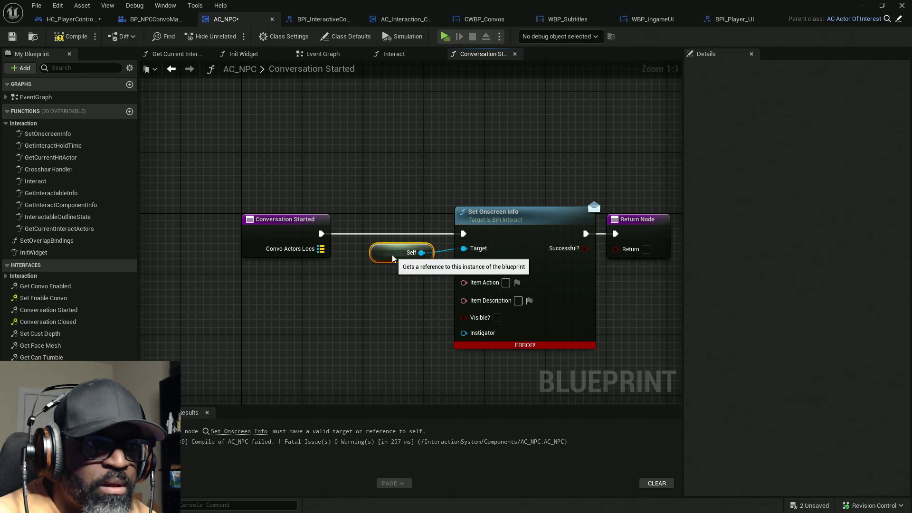
click(71, 36)
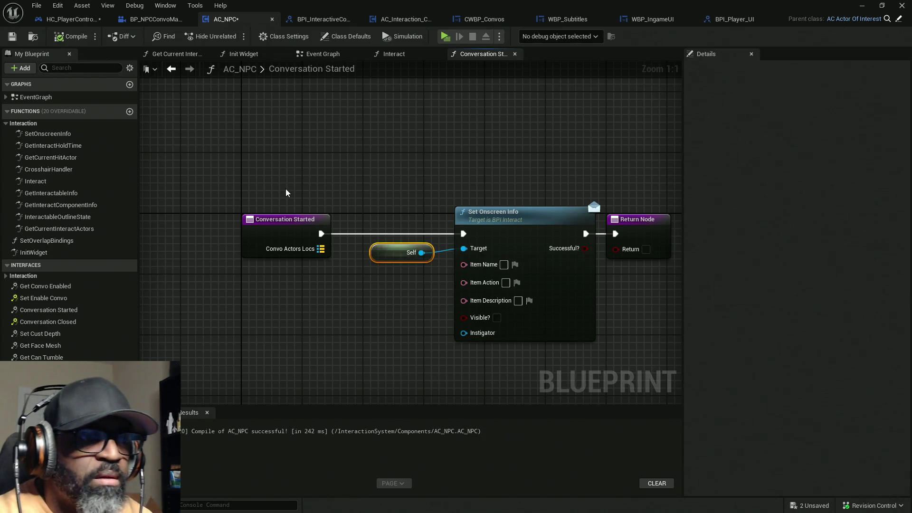
key(ctrl+shift+s)
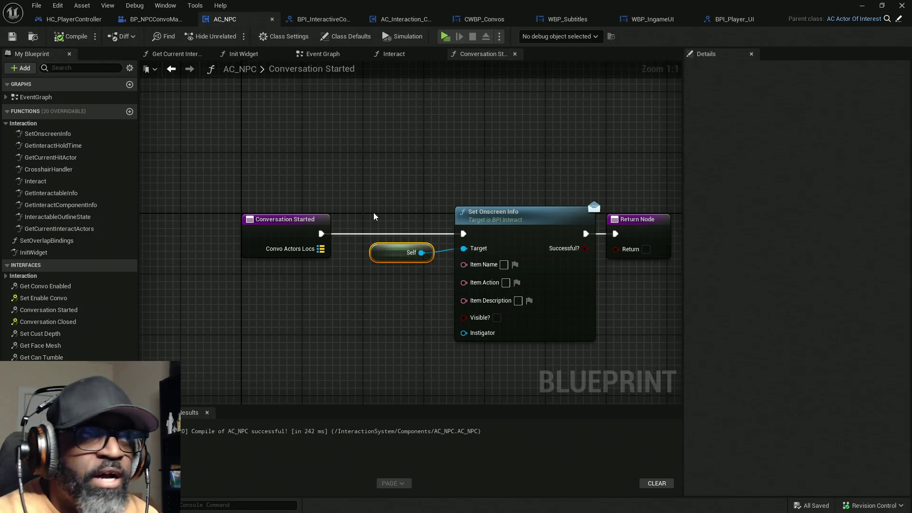
- Play-test in a standalone window, walking to the NPCs and starting a conversation
click(449, 41)
key(w)
key(w)
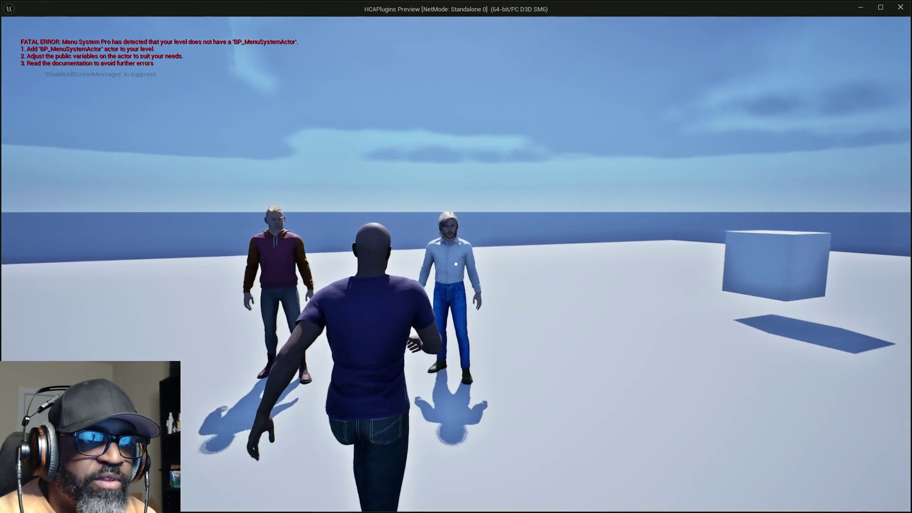
key(e)
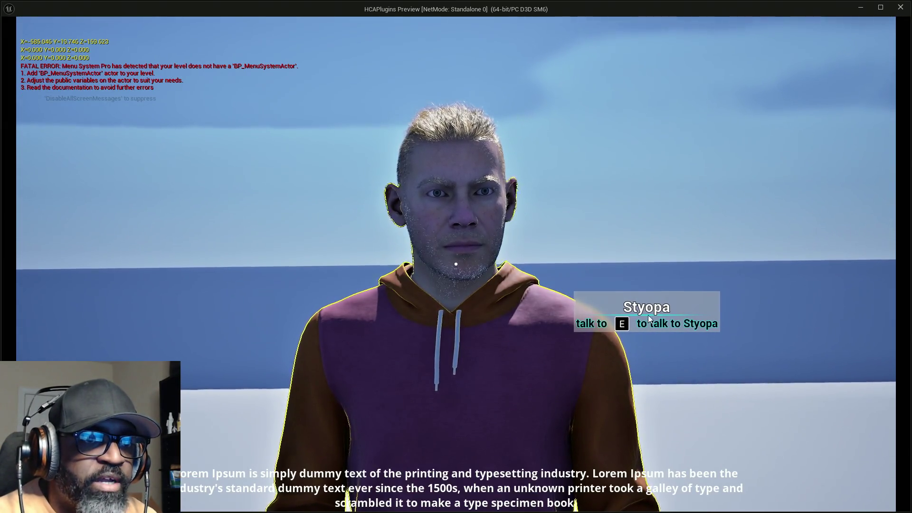
key(Escape)
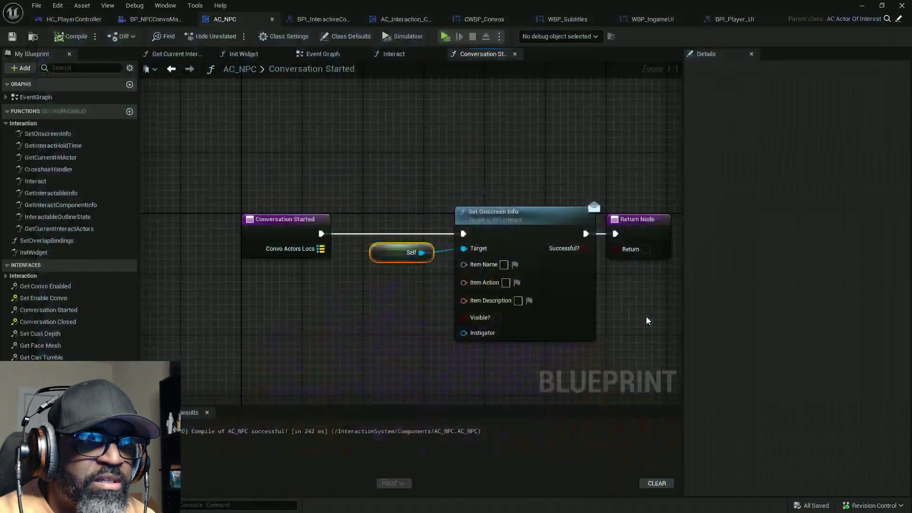
- Play-test again in a new window, talking to Fen, then open AC_NPC's Set Onscreen Info override
click(445, 37)
key(w)
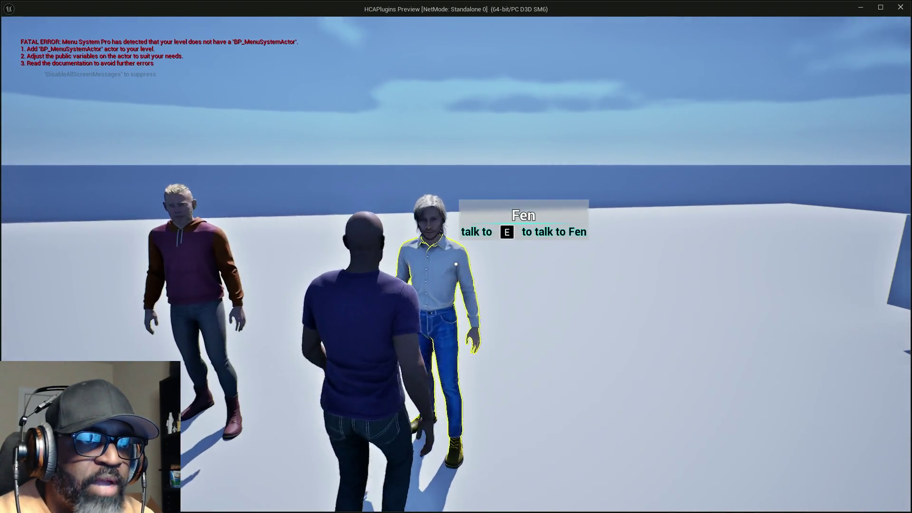
key(e)
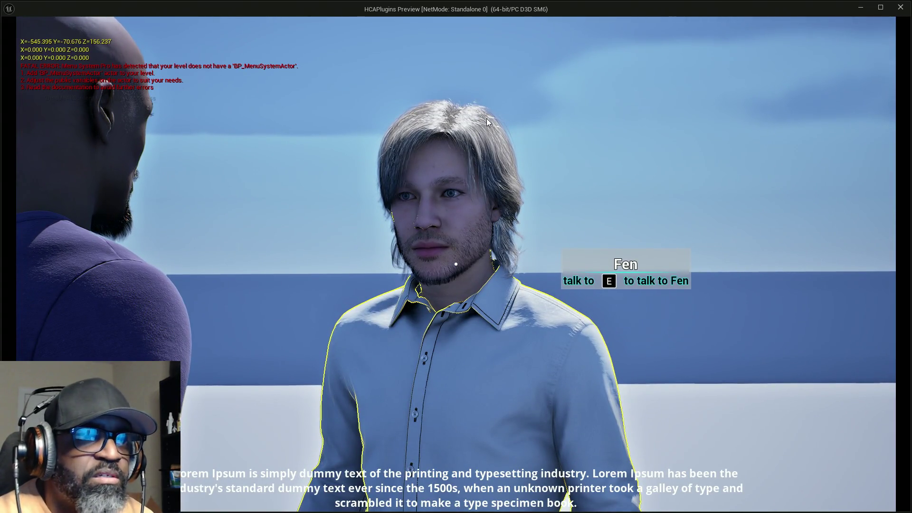
key(Escape)
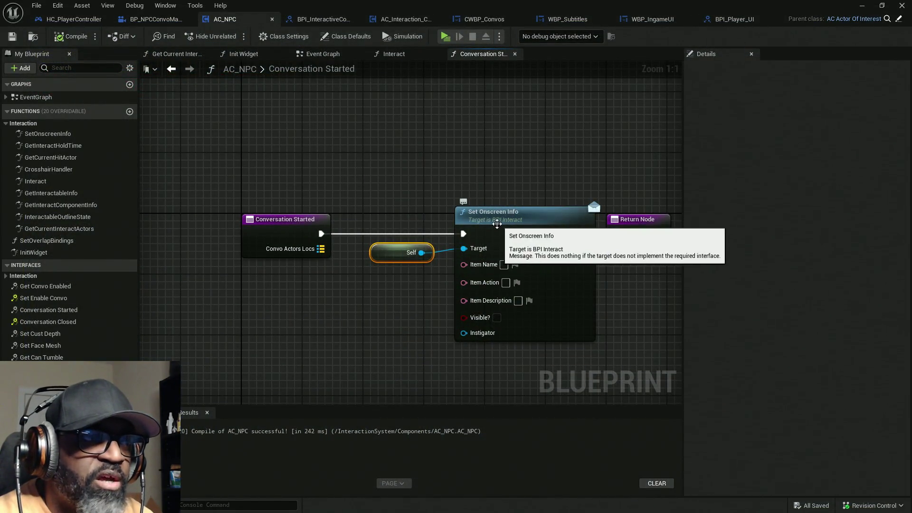
double_click(49, 135)
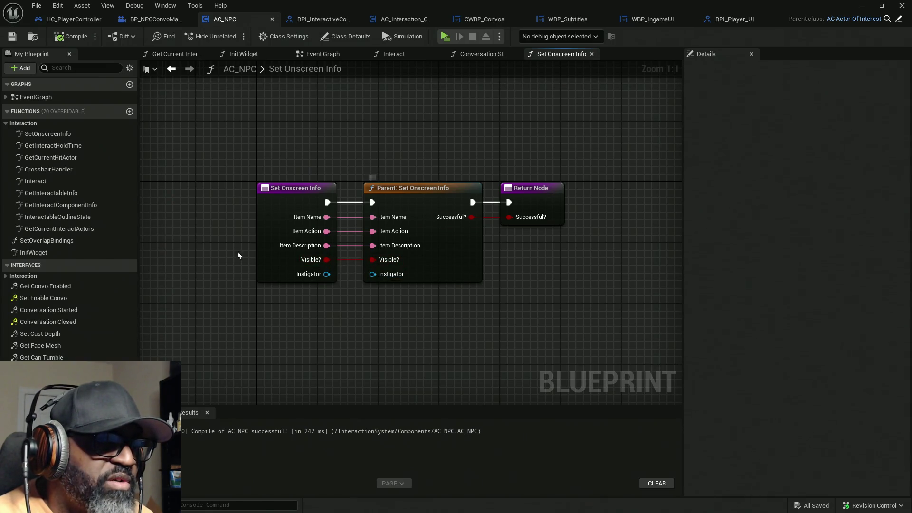
- Open the parent Set Onscreen Info in AC_ActorOfInterest and centre its Set Onscreen Info call
mouse_move(238, 133)
mouse_down()
mouse_move(438, 285)
mouse_move(550, 342)
mouse_up()
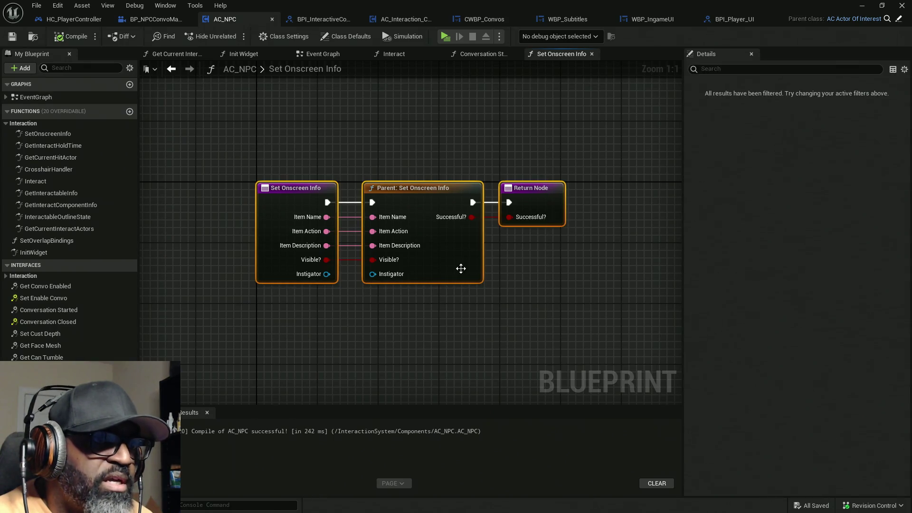
click(461, 256)
double_click(461, 256)
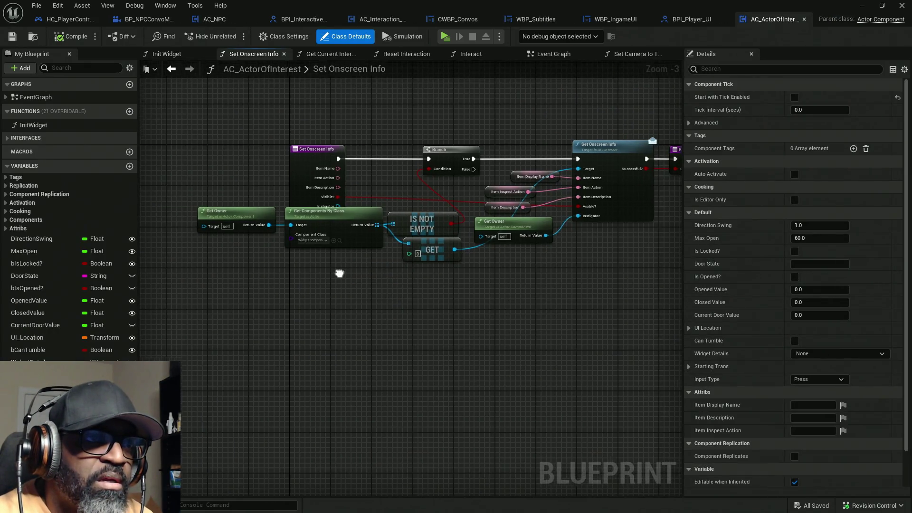
scroll(342, 269, up, 1)
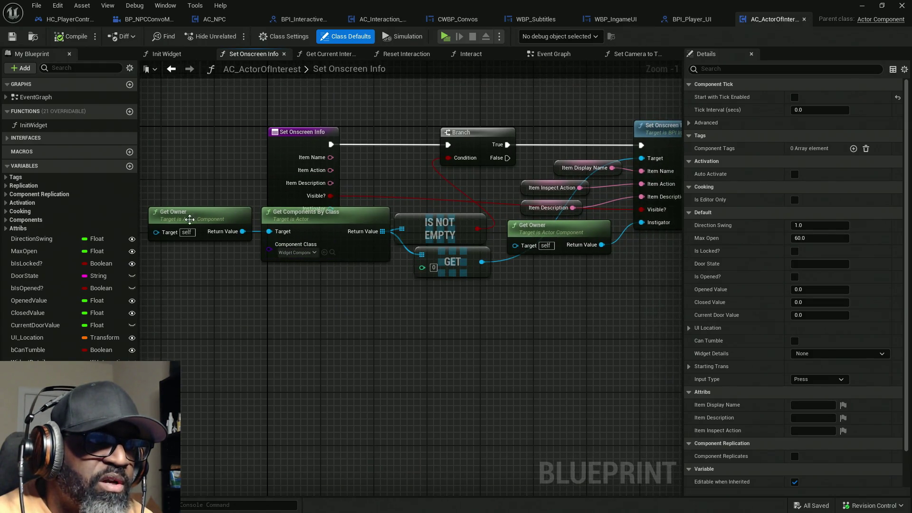
click(356, 240)
drag(408, 337, 285, 342)
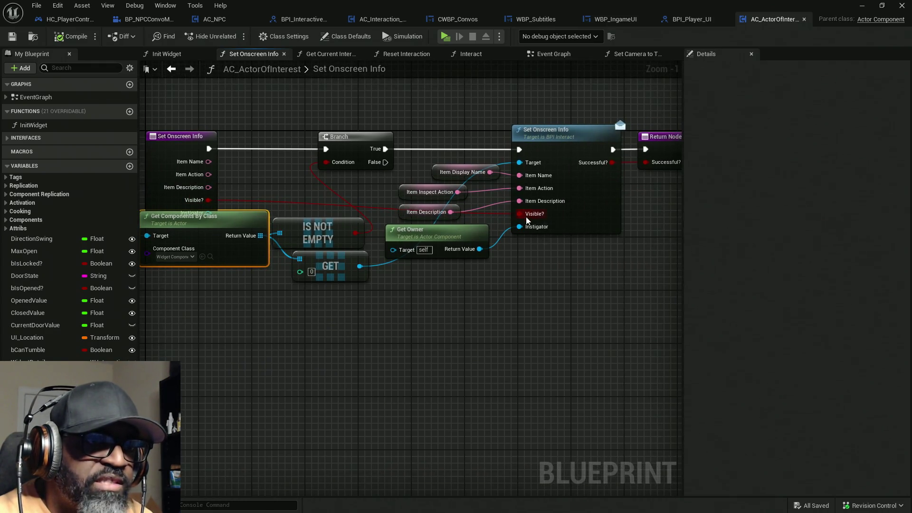
mouse_move(595, 228)
mouse_down()
mouse_move(458, 305)
mouse_move(431, 307)
mouse_up()
- Inspect Get Owner and Get Components By Class, then un-maximize the editor and close the Reference Viewer
mouse_move(418, 187)
mouse_down()
mouse_move(518, 247)
mouse_move(738, 248)
mouse_up()
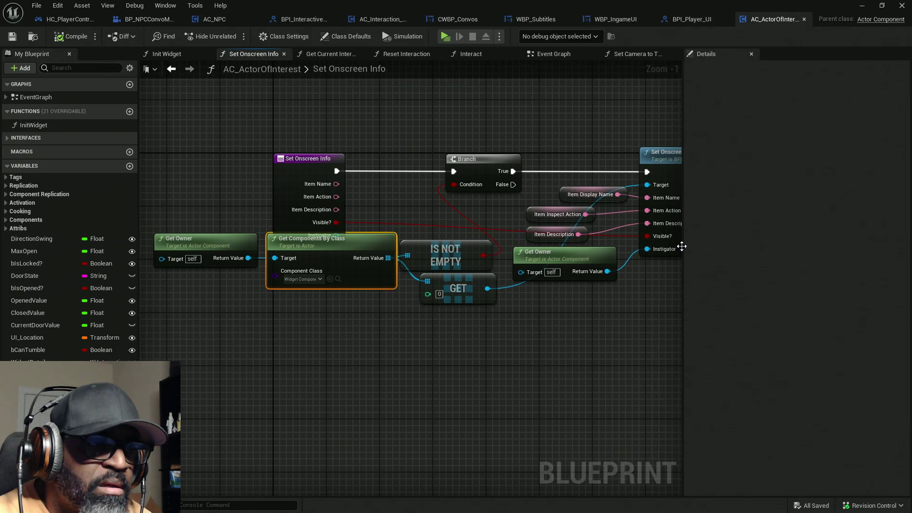
mouse_move(182, 161)
mouse_down()
mouse_move(249, 350)
mouse_move(237, 373)
mouse_up()
drag(369, 401, 318, 265)
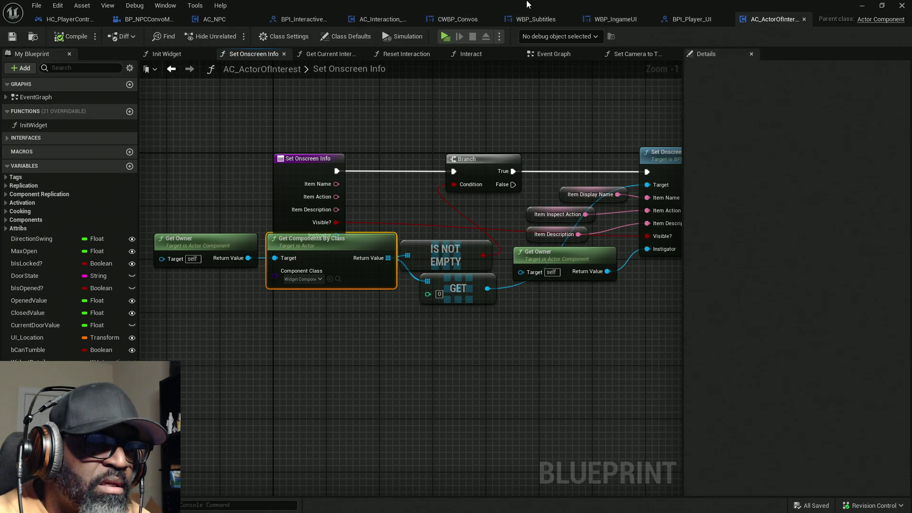
mouse_move(527, 5)
mouse_down()
mouse_move(464, 264)
mouse_move(430, 214)
mouse_up()
click(901, 6)
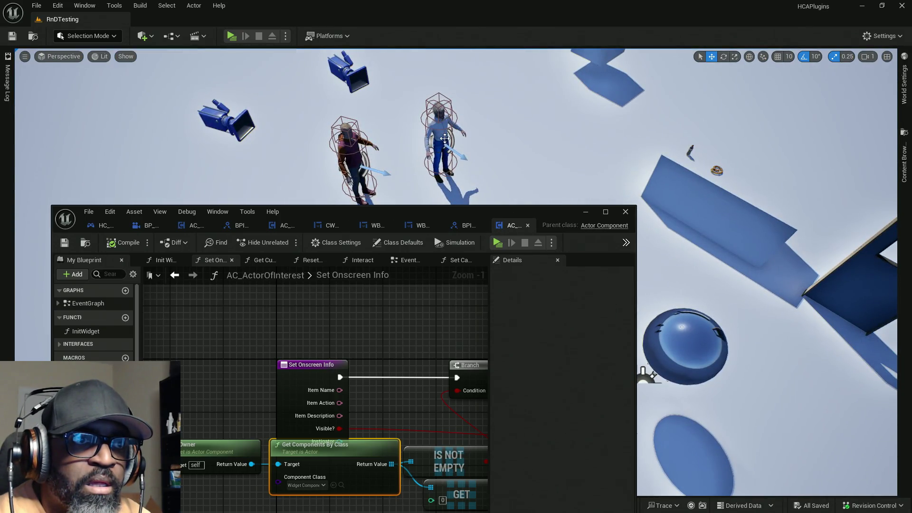
- Select BP_Fen in the level, view its AC_NPC component properties, then maximize the Blueprint editor
click(445, 139)
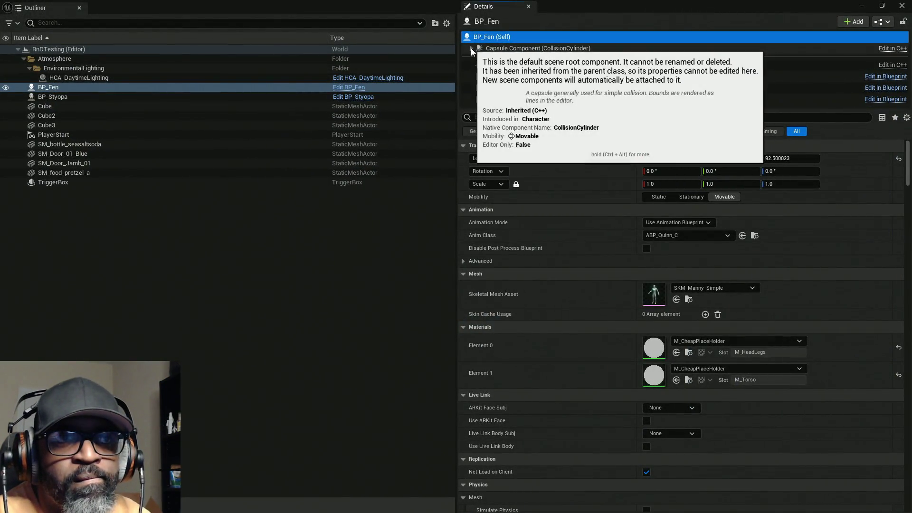
click(472, 48)
drag(515, 109, 515, 185)
click(515, 100)
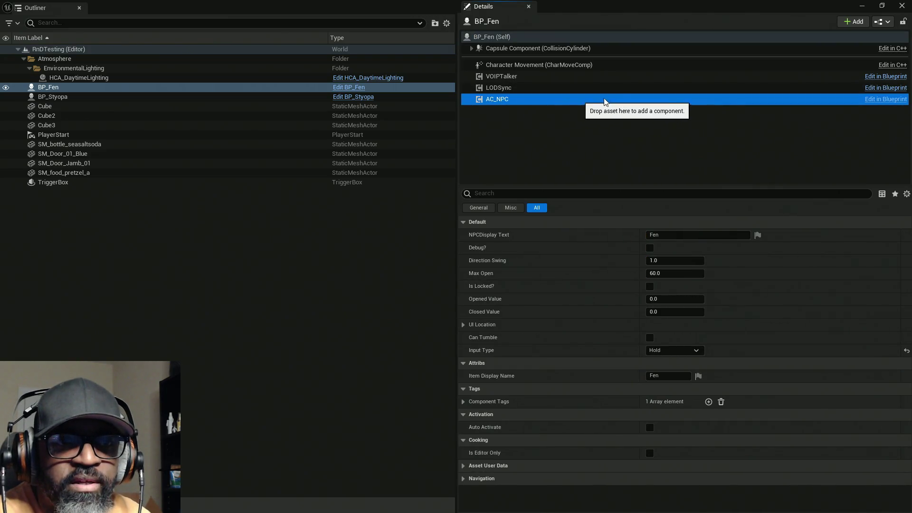
drag(638, 186, 644, 113)
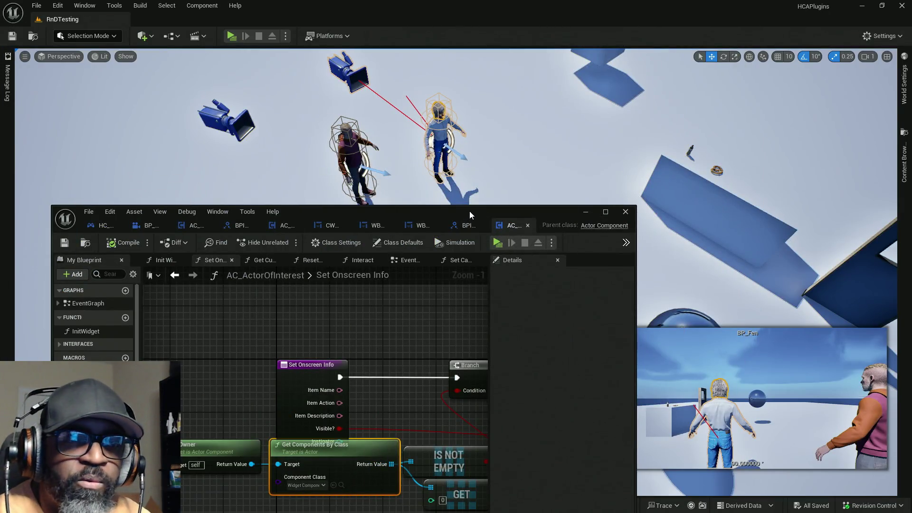
double_click(470, 211)
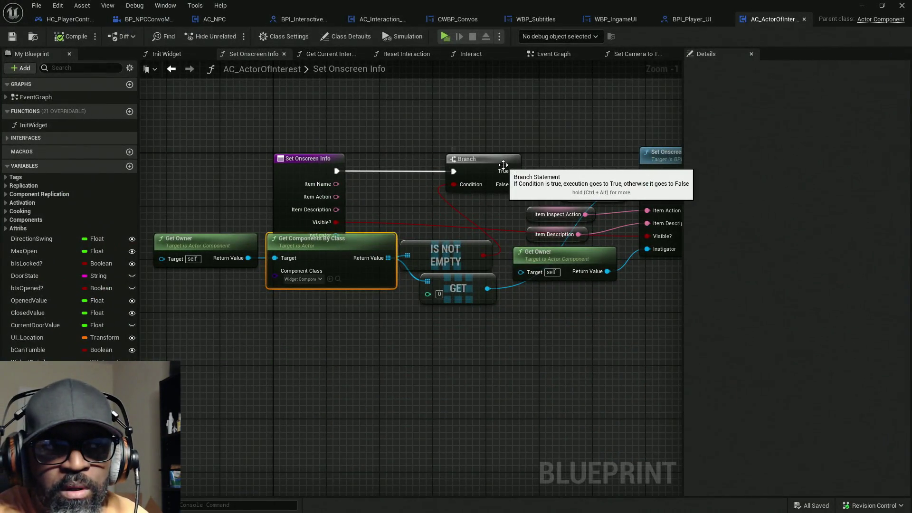
- Open AC_NPC's Init Widget override from its Event Graph, then jump to the parent Init Widget
click(223, 21)
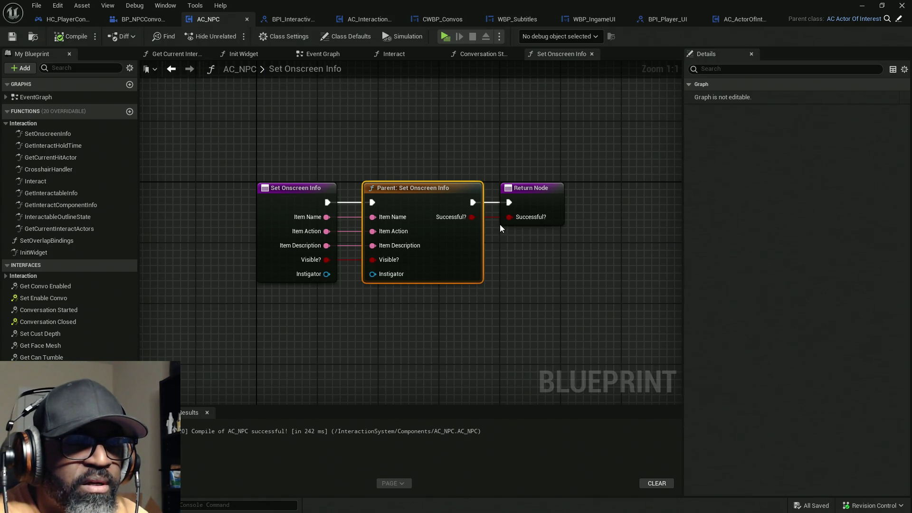
click(328, 54)
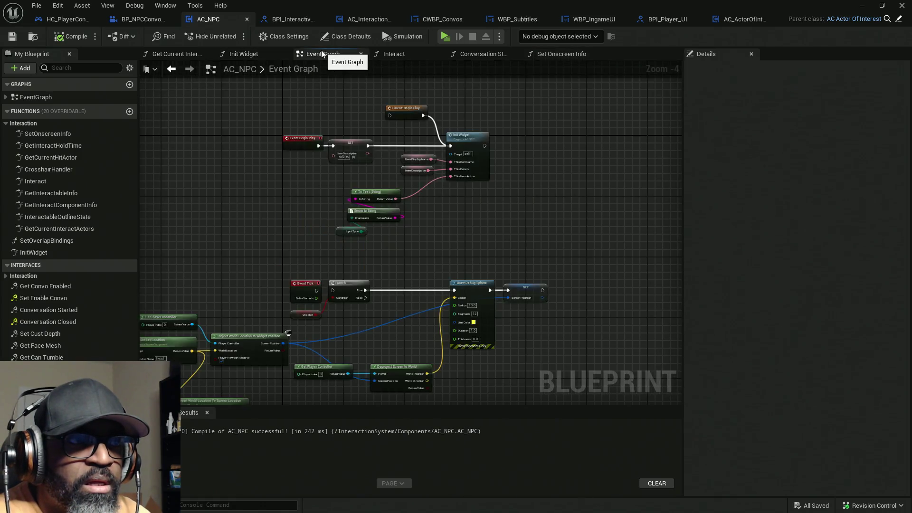
scroll(332, 142, up, 3)
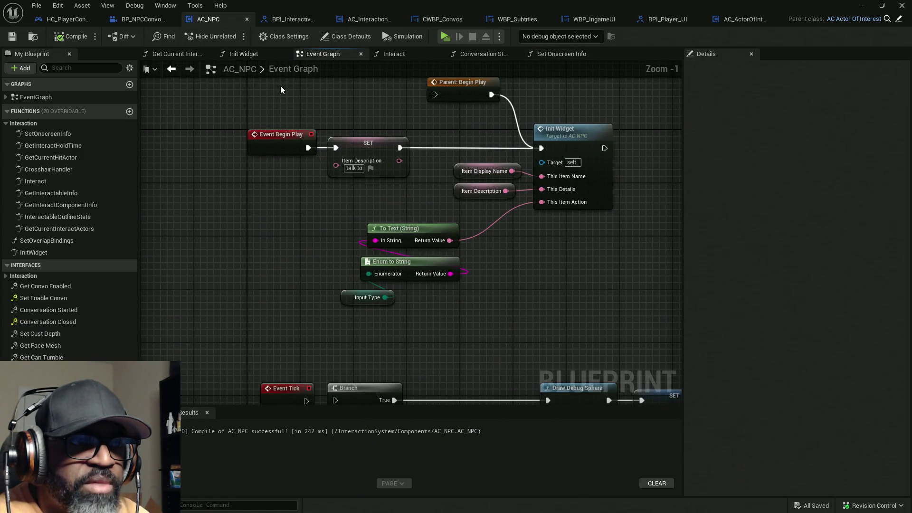
mouse_move(563, 98)
mouse_down()
mouse_move(625, 308)
mouse_move(620, 204)
mouse_up()
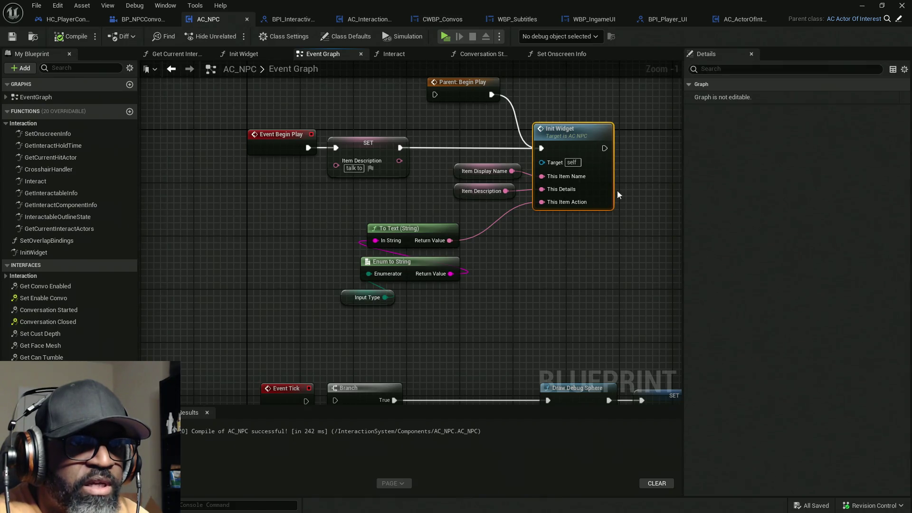
double_click(586, 141)
mouse_move(286, 143)
mouse_down()
mouse_move(617, 398)
mouse_move(610, 393)
mouse_up()
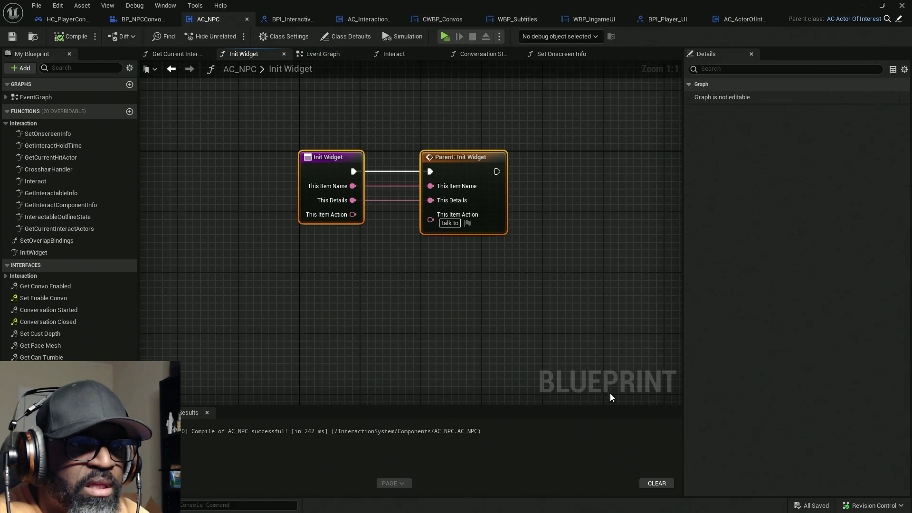
double_click(475, 153)
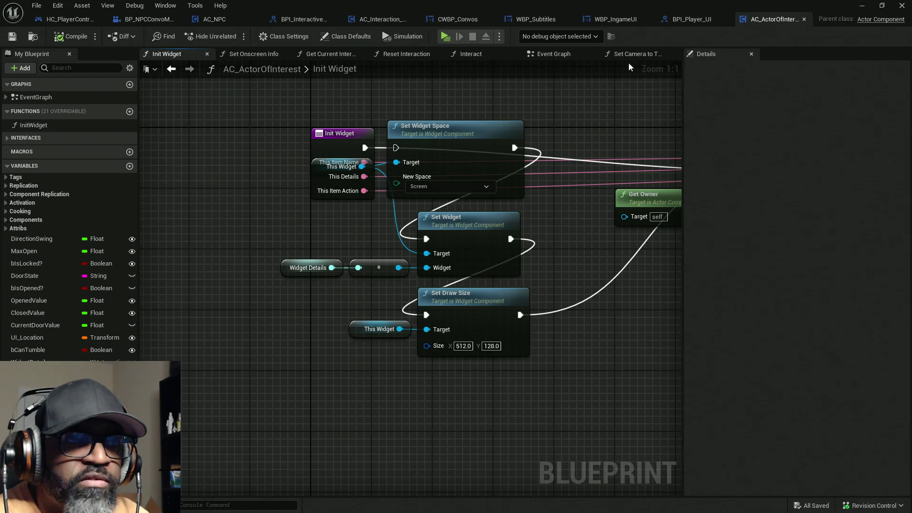
- Inspect AC_ActorOfInterest's Event Graph, where Begin Play calls Init Widget, then return to AC_NPC
click(552, 55)
mouse_move(270, 133)
mouse_down()
mouse_move(296, 143)
mouse_move(346, 197)
mouse_up()
scroll(349, 193, down, 1)
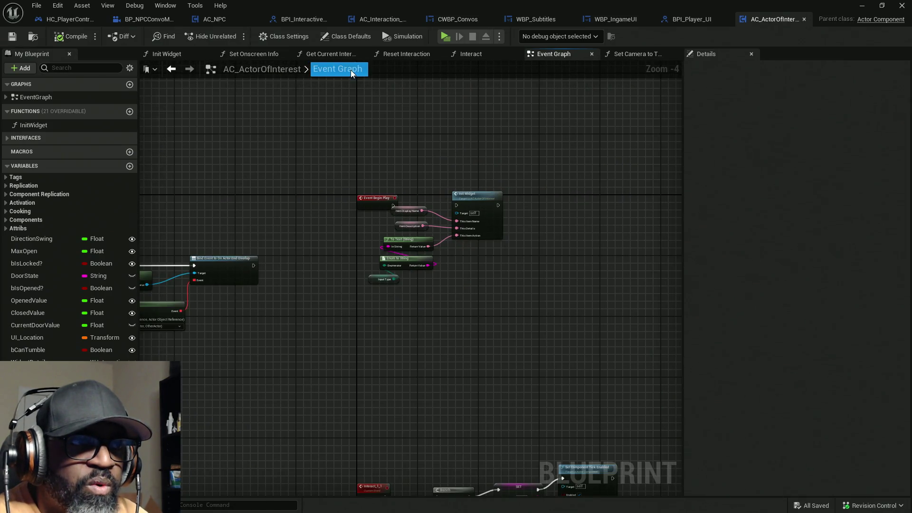
click(7, 98)
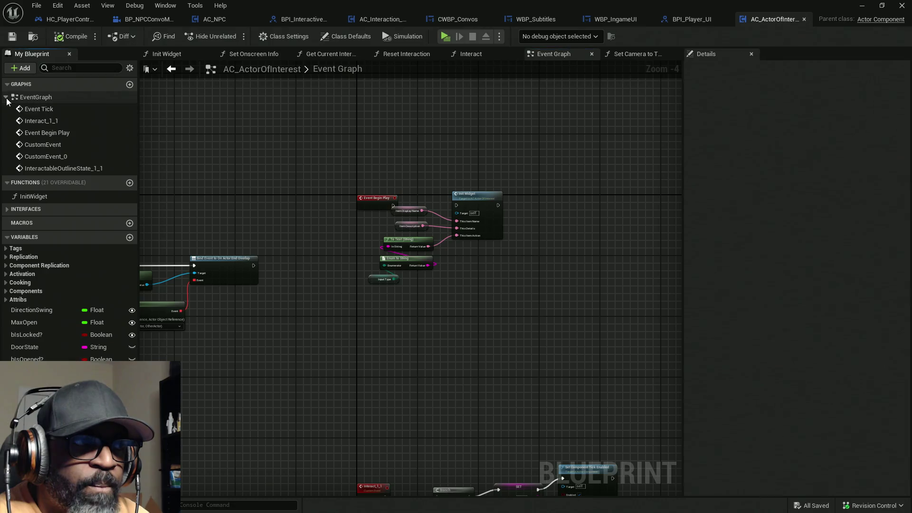
click(7, 98)
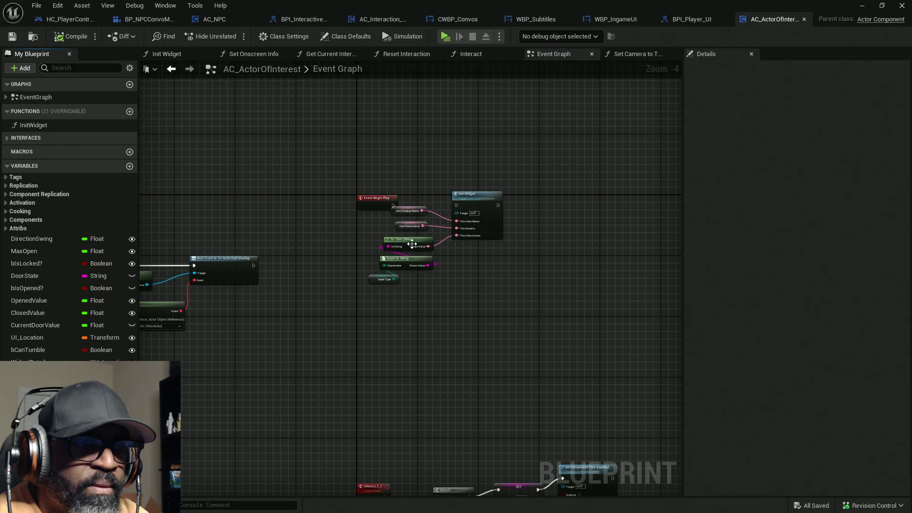
scroll(397, 232, up, 3)
scroll(515, 340, down, 5)
scroll(442, 184, up, 4)
scroll(385, 219, down, 4)
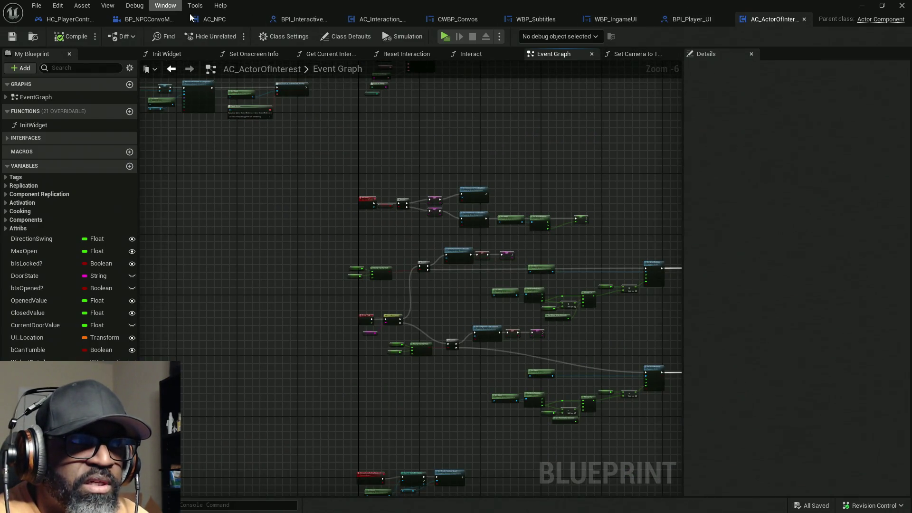
click(212, 19)
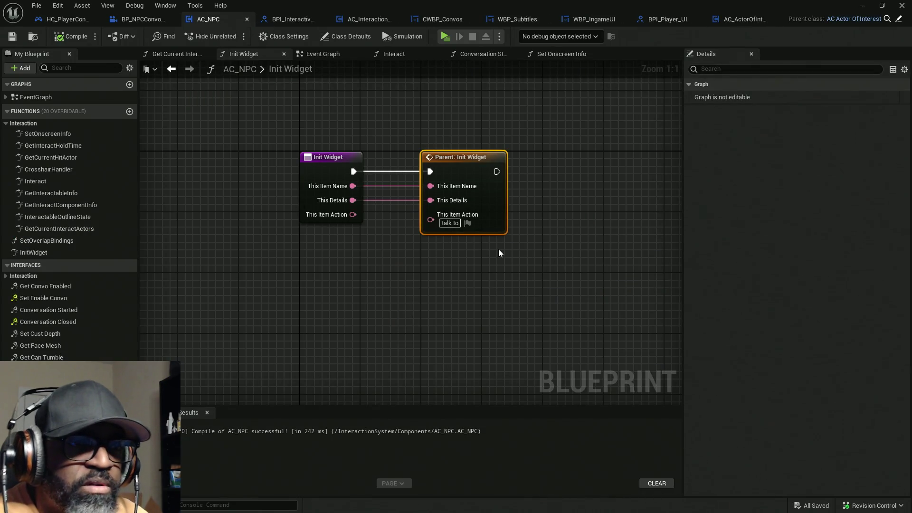
- Return to AC_NPC's Event Graph, closing the Init Widget and Get Current Interact Actors tabs
click(320, 55)
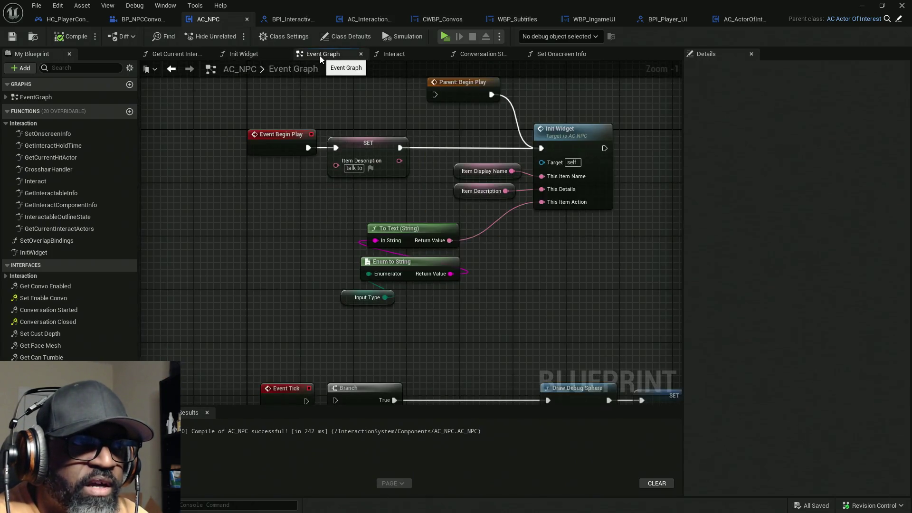
click(284, 54)
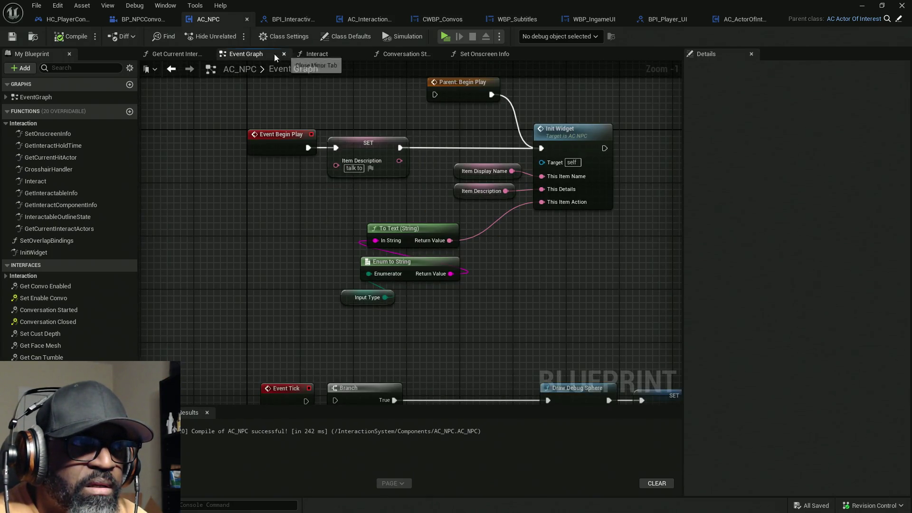
click(207, 54)
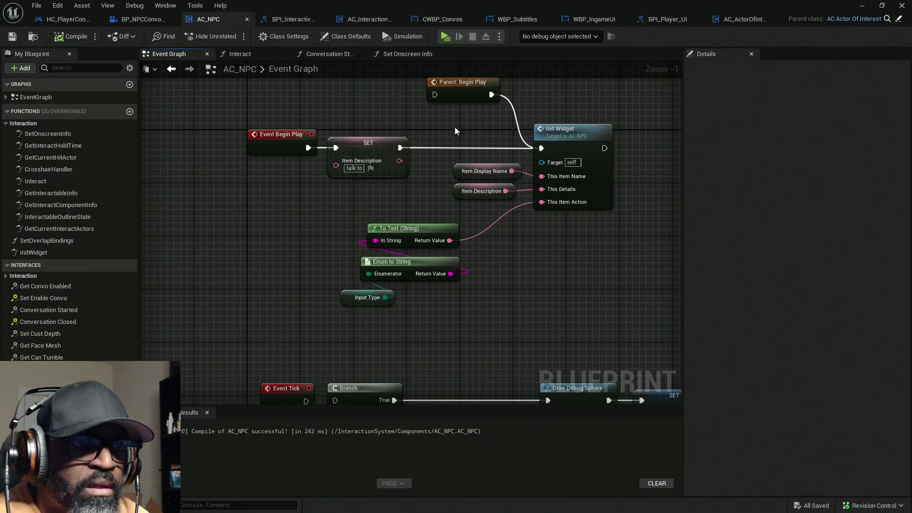
- Survey the Event Graph and expand EventGraph to list Event Begin Play and Event Tick
drag(444, 303, 452, 135)
scroll(489, 258, down, 6)
mouse_move(489, 258)
mouse_down()
mouse_move(505, 92)
mouse_move(485, 245)
mouse_up()
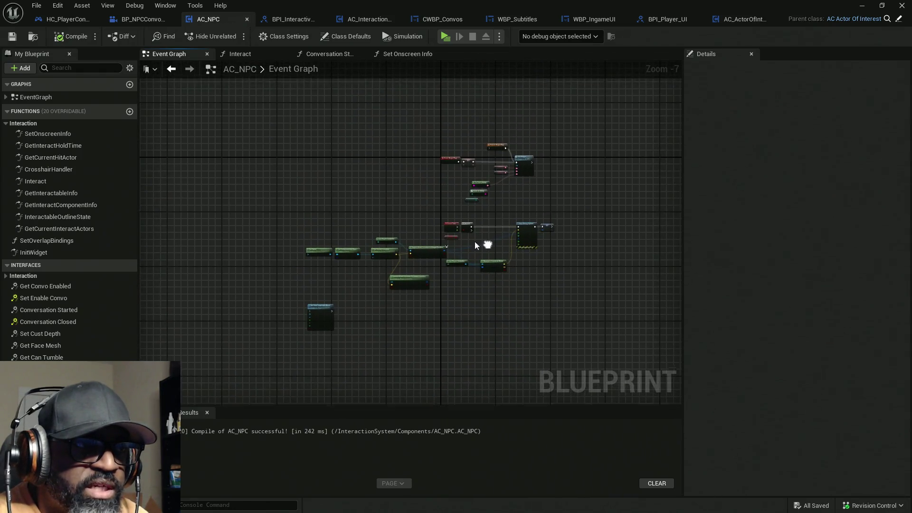
click(7, 97)
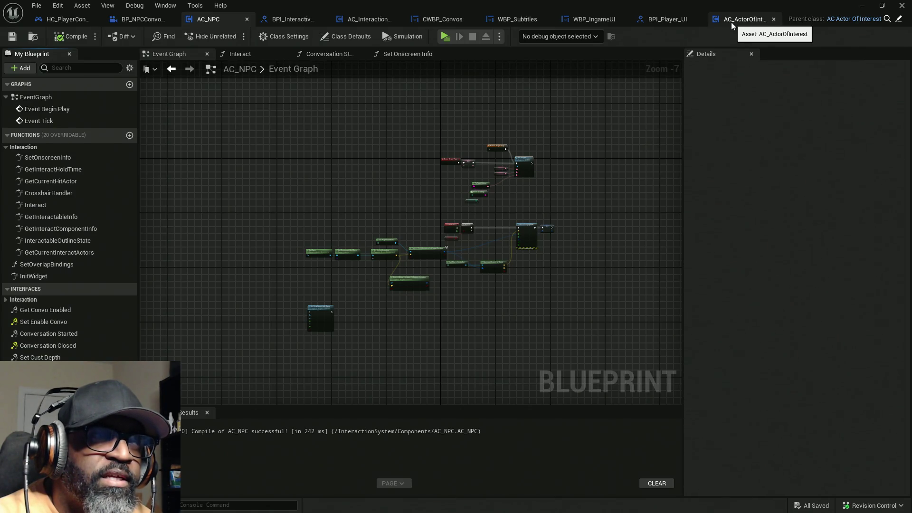
scroll(380, 293, up, 5)
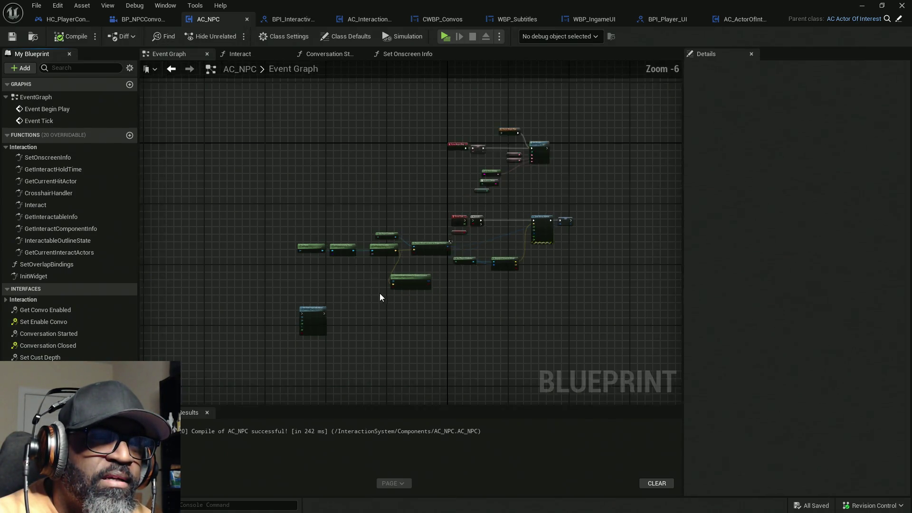
scroll(378, 295, down, 2)
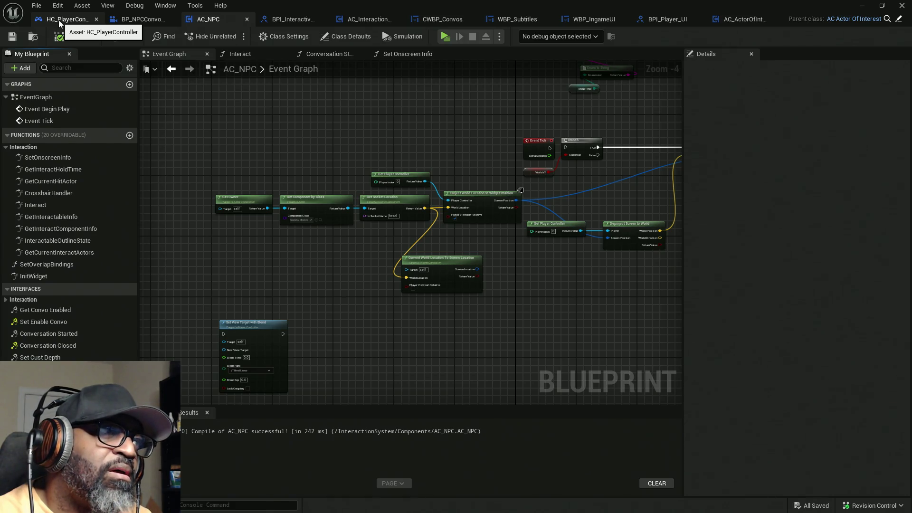
- Open HC_PlayerController's Event Graph and survey its Branch, Cast and Set Render nodes
click(59, 21)
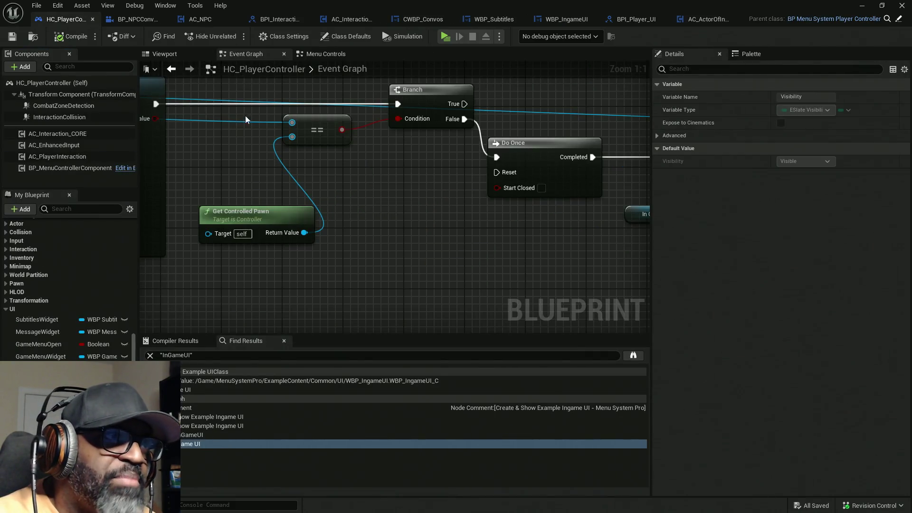
scroll(406, 218, down, 12)
scroll(395, 235, up, 10)
mouse_move(302, 203)
mouse_down()
mouse_move(515, 177)
mouse_move(301, 183)
mouse_move(417, 200)
mouse_move(209, 189)
mouse_move(464, 167)
mouse_move(350, 125)
mouse_up()
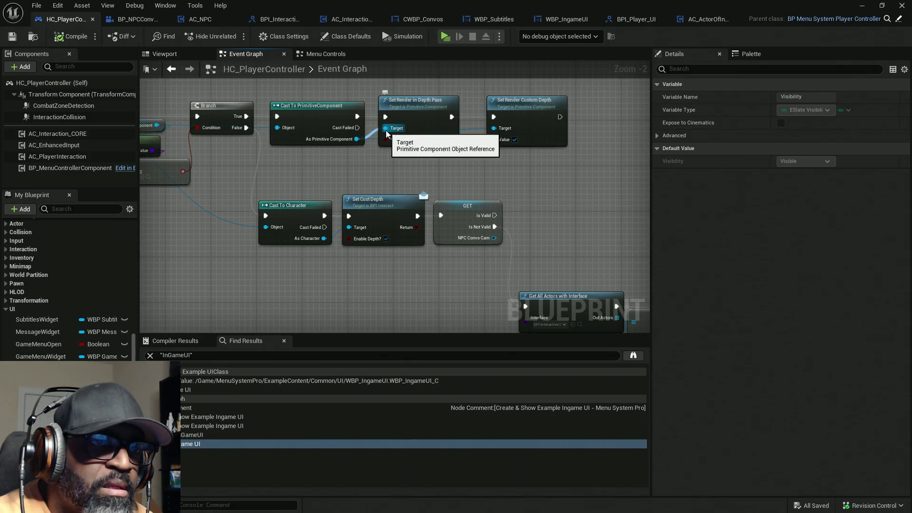
scroll(387, 133, up, 2)
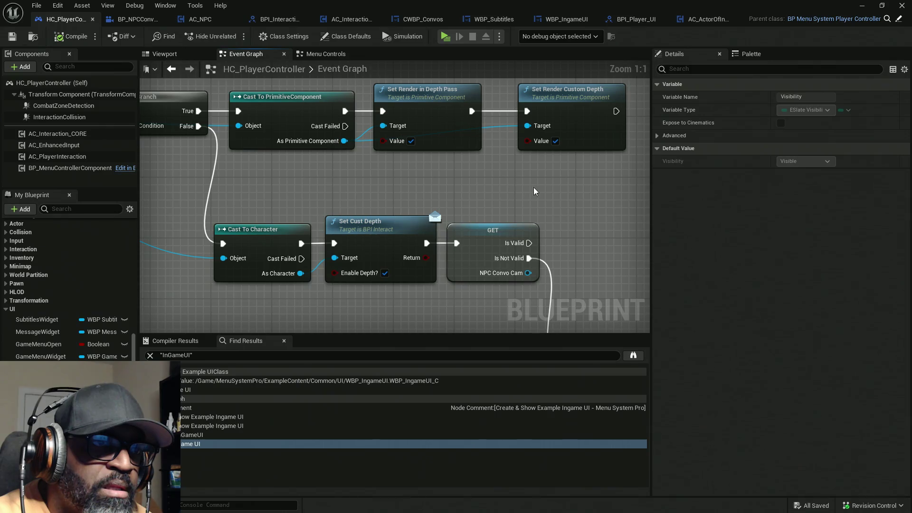
drag(578, 181, 382, 101)
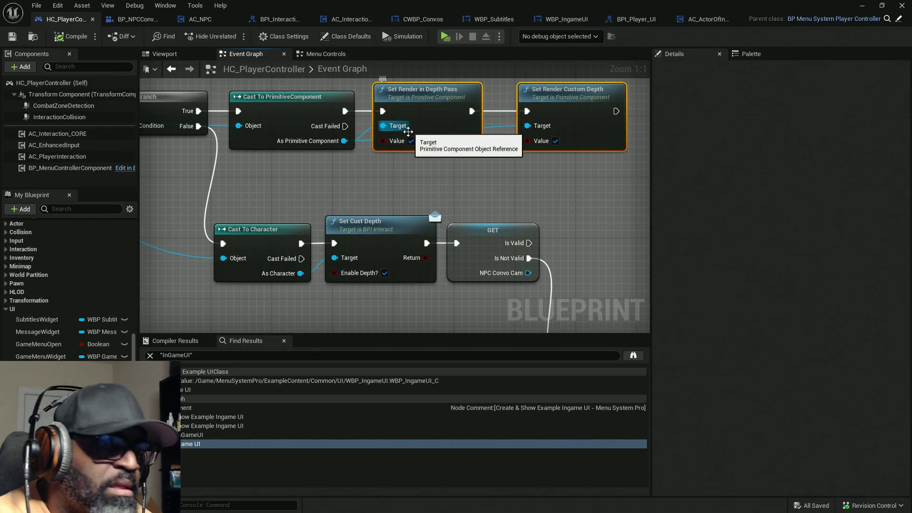
scroll(409, 131, down, 10)
scroll(499, 209, up, 6)
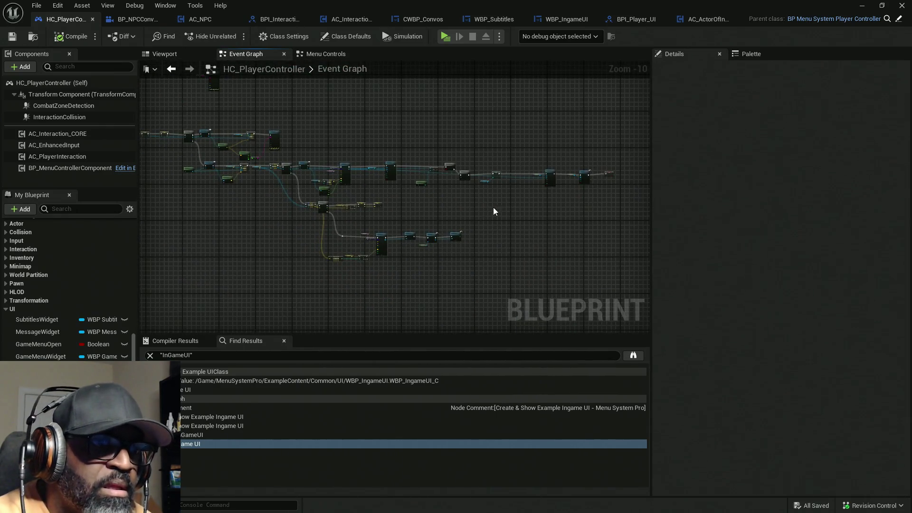
- Shift the Set View Target and Set Input Mode nodes and the middle node group to the right
drag(522, 200, 170, 197)
drag(265, 99, 557, 241)
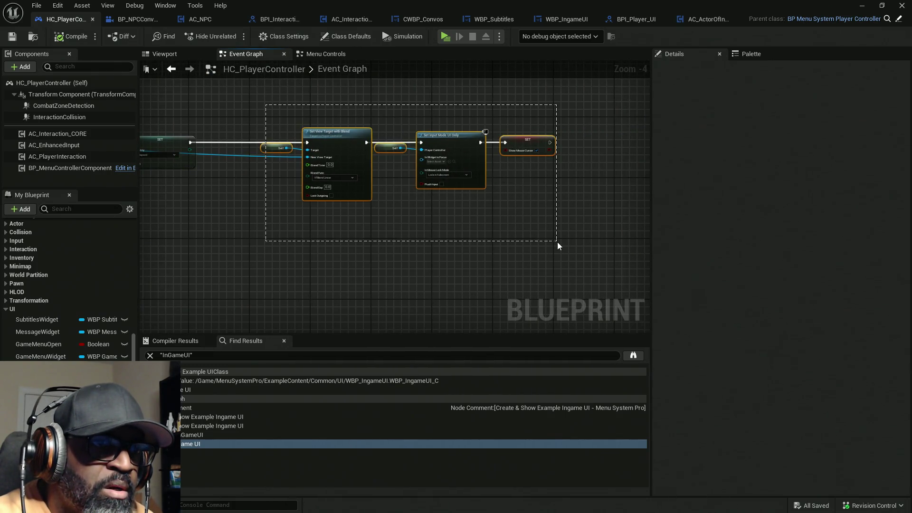
mouse_move(347, 157)
mouse_down()
mouse_move(501, 201)
mouse_move(624, 195)
mouse_up()
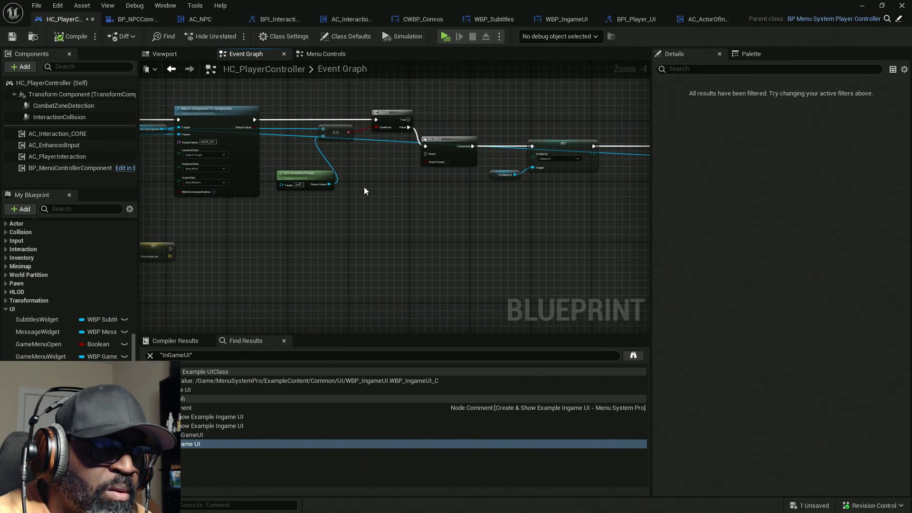
scroll(364, 187, down, 3)
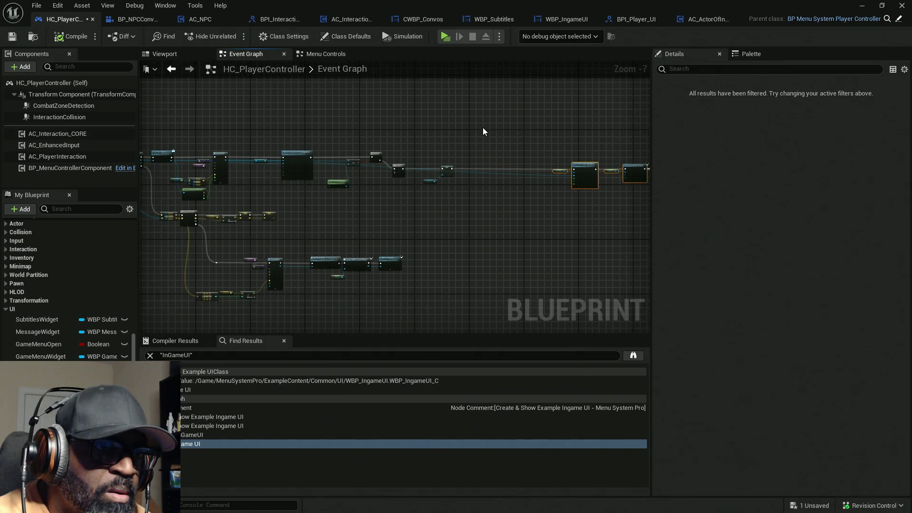
drag(484, 127, 266, 198)
drag(303, 173, 536, 182)
scroll(390, 176, up, 4)
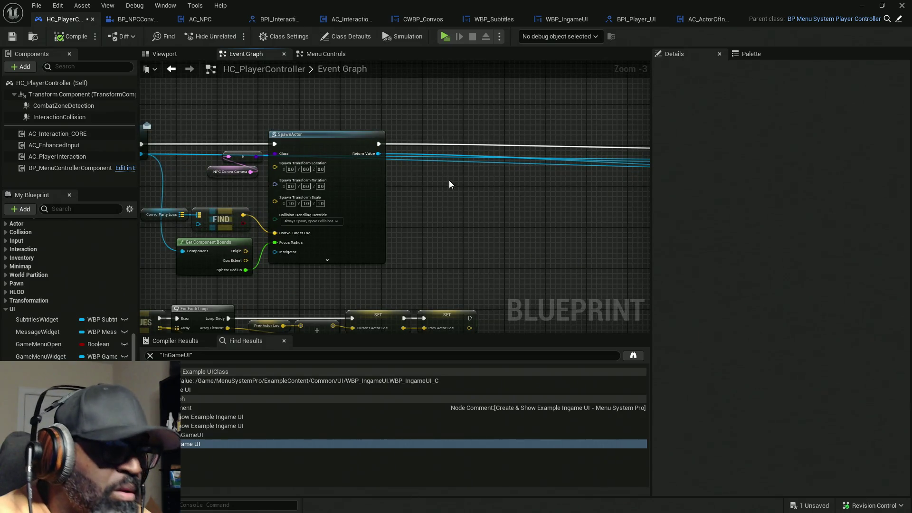
mouse_move(484, 218)
mouse_down()
mouse_move(267, 192)
mouse_move(519, 162)
mouse_move(593, 164)
mouse_up()
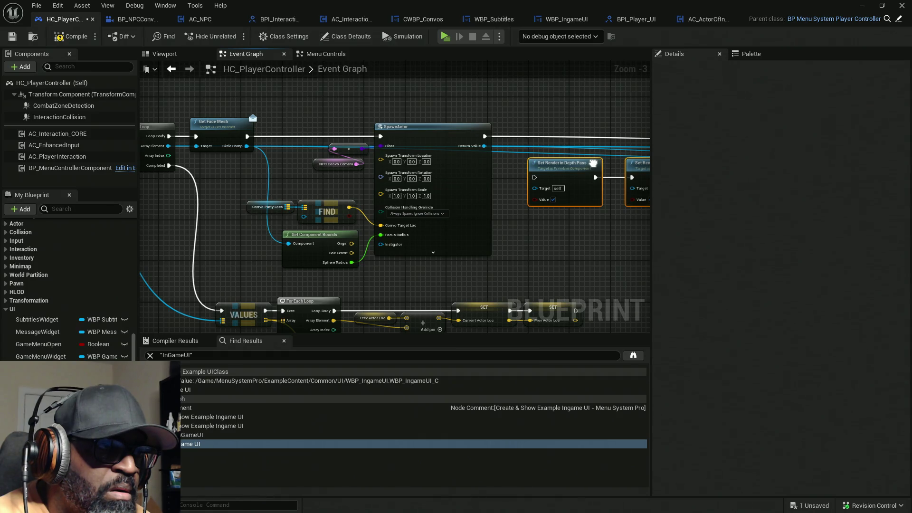
- Shift the SpawnActor group right and drop both Set Render nodes into the execution line
mouse_move(593, 164)
mouse_down()
mouse_move(575, 174)
mouse_move(381, 88)
mouse_move(299, 143)
mouse_move(327, 109)
mouse_move(305, 85)
mouse_up()
drag(421, 262, 232, 122)
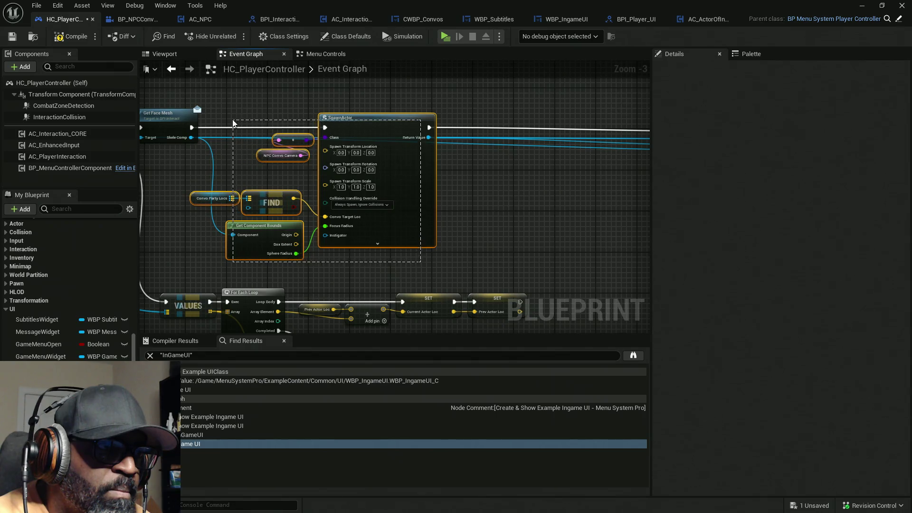
drag(282, 177, 526, 175)
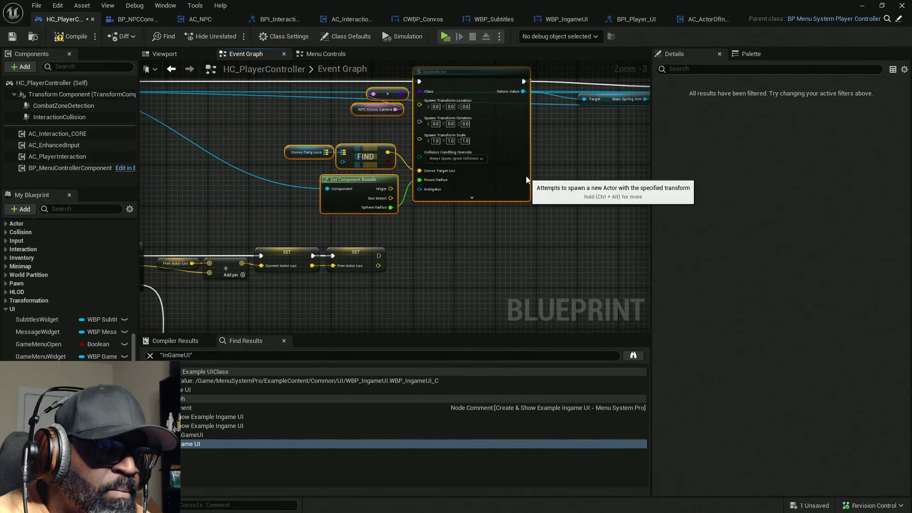
drag(285, 123, 478, 214)
click(340, 94)
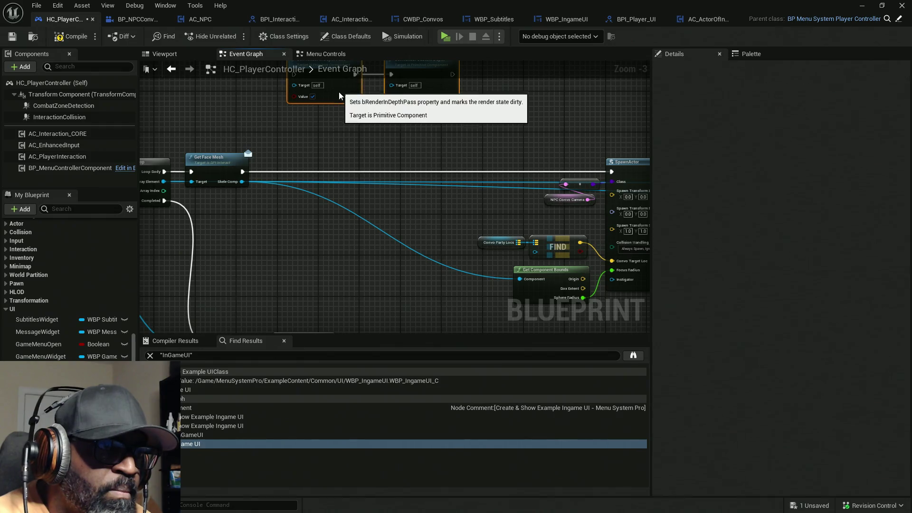
drag(339, 94, 345, 191)
- Wire the Set Render nodes between Get Face Mesh and SpawnActor, set both Values false, and compile
mouse_move(243, 172)
mouse_down()
mouse_move(480, 172)
mouse_move(458, 172)
mouse_up()
drag(299, 172, 242, 172)
click(318, 194)
click(415, 194)
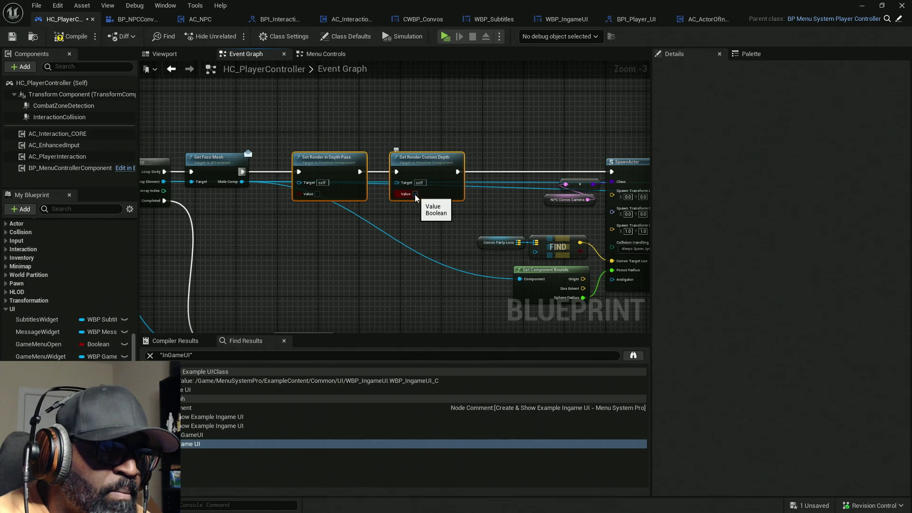
click(71, 36)
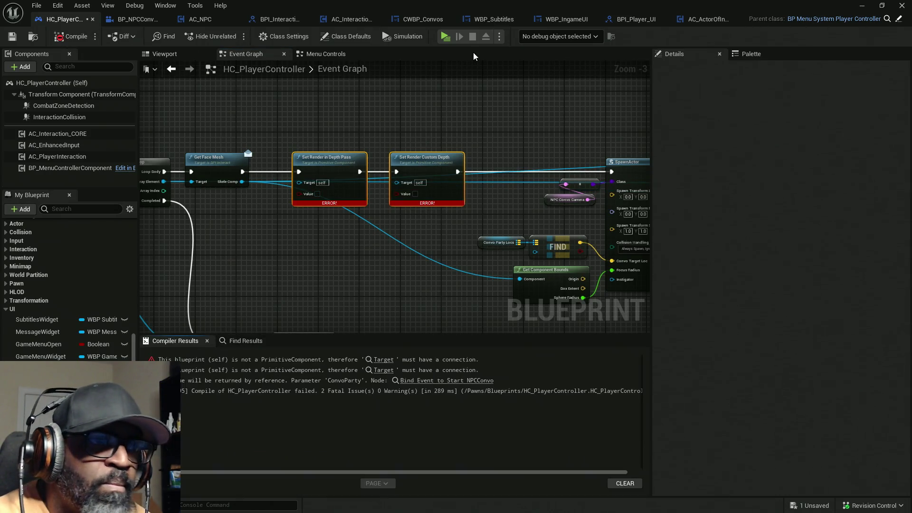
- Try connecting Array Element to the Set Render Target, then shift the two Set Render nodes
scroll(344, 192, up, 2)
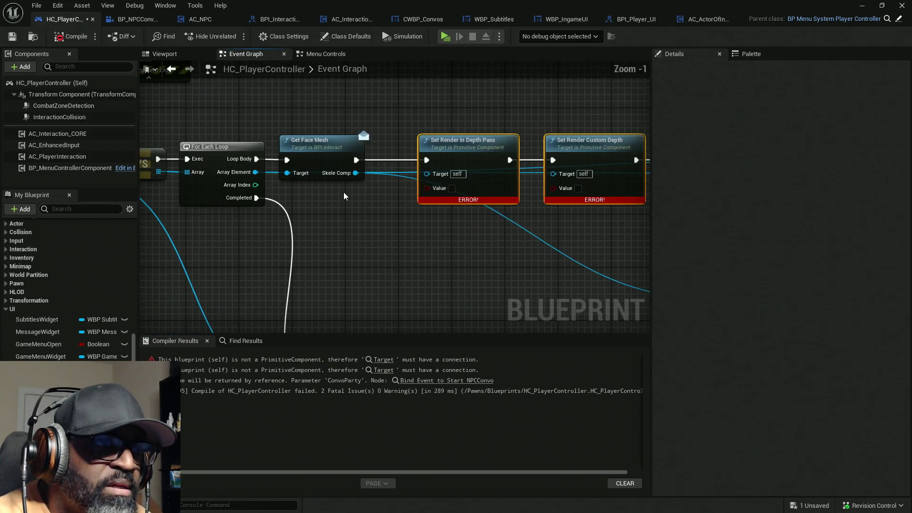
drag(256, 172, 434, 176)
mouse_move(578, 191)
mouse_down()
mouse_move(371, 164)
mouse_move(492, 165)
mouse_up()
mouse_move(343, 173)
mouse_down()
mouse_move(374, 174)
mouse_move(297, 170)
mouse_move(317, 180)
mouse_move(511, 176)
mouse_move(290, 192)
mouse_move(497, 189)
mouse_move(336, 212)
mouse_up()
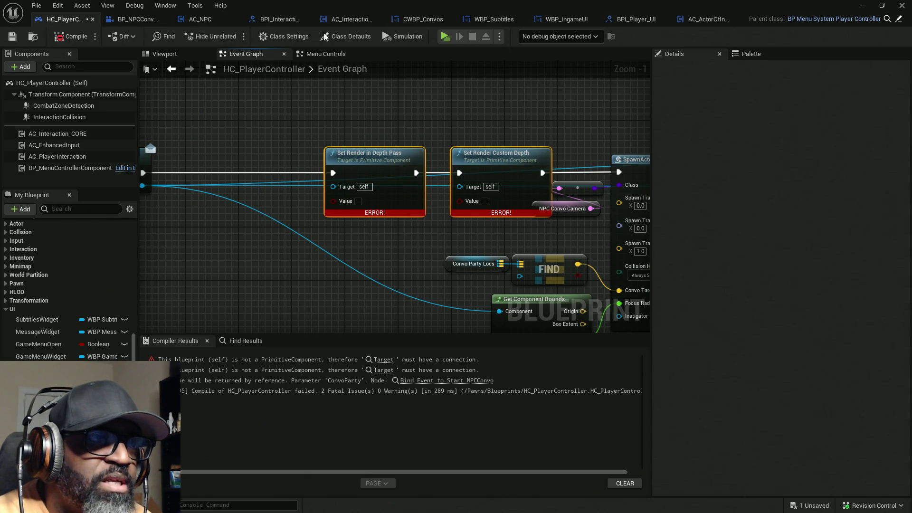
scroll(343, 133, down, 8)
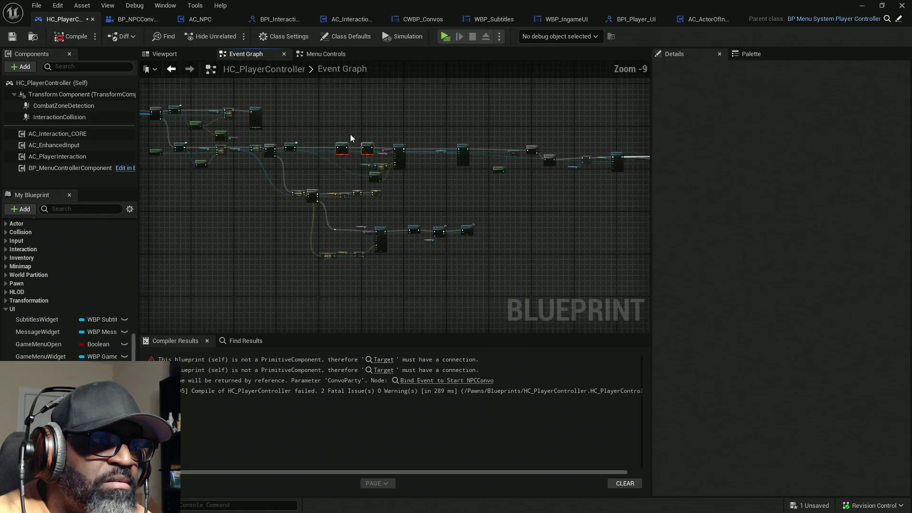
scroll(334, 212, up, 6)
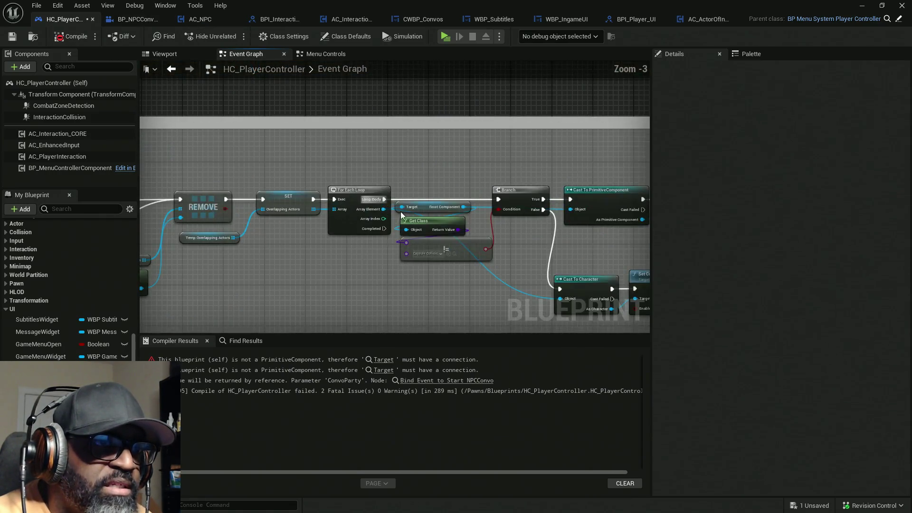
drag(318, 219, 316, 197)
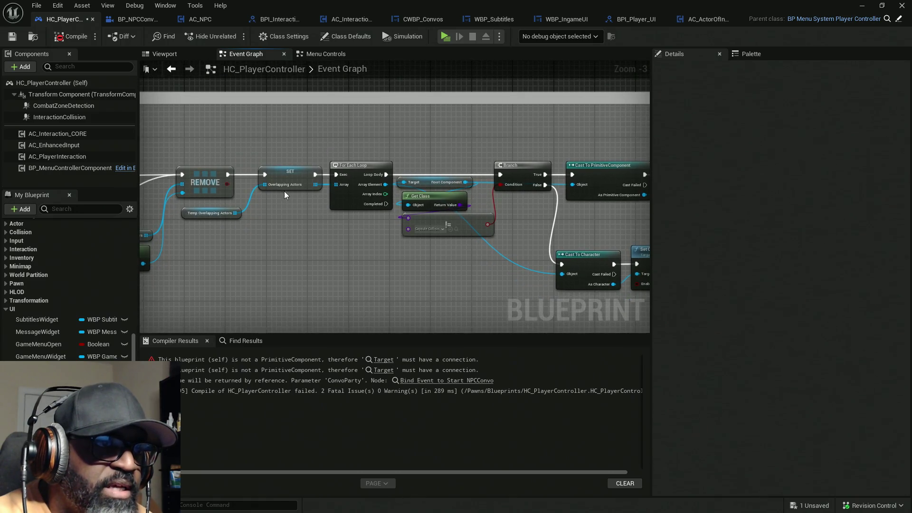
- Move both Set Render nodes up out of the chain and wire Get Face Mesh directly into SpawnActor
drag(275, 136, 303, 294)
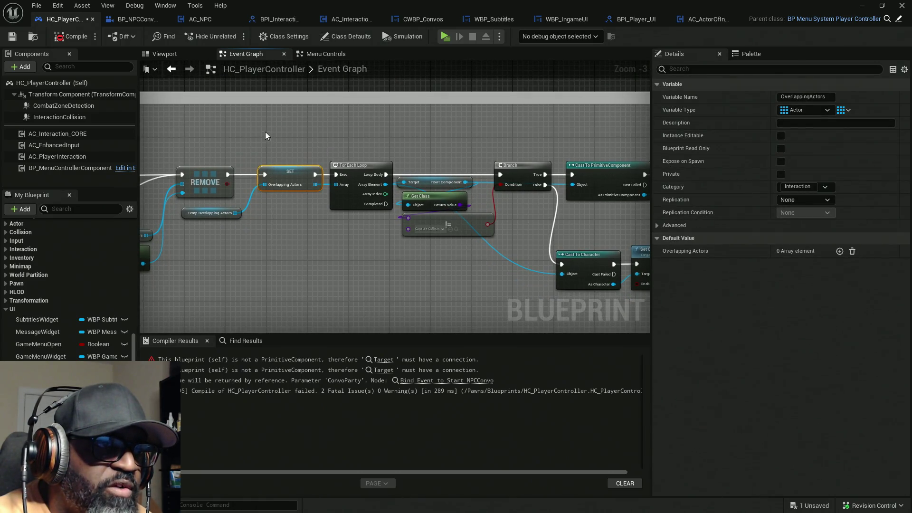
drag(315, 247, 315, 250)
scroll(378, 234, up, 2)
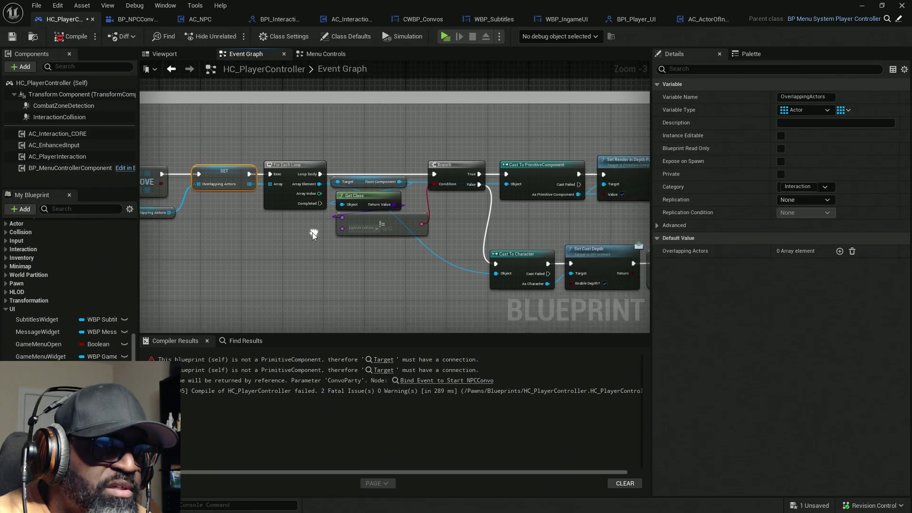
mouse_move(389, 179)
mouse_down()
mouse_move(342, 200)
mouse_move(403, 200)
mouse_up()
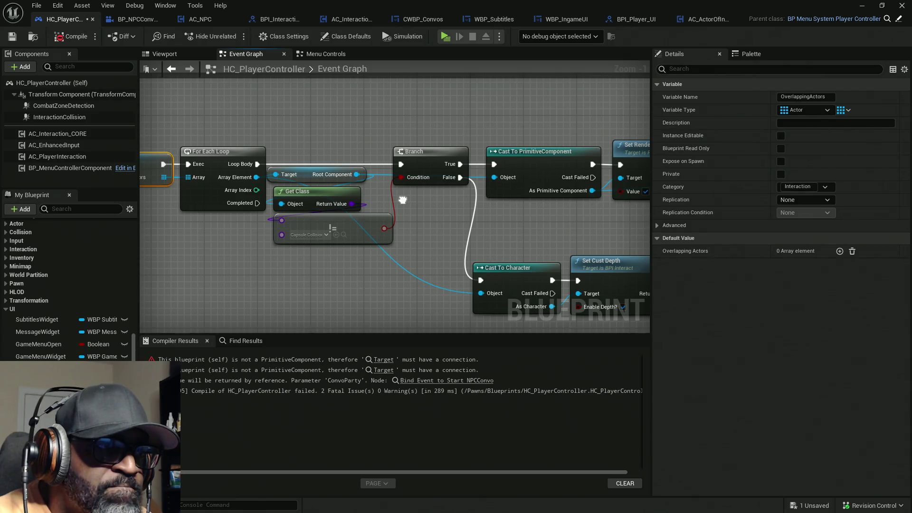
scroll(389, 129, down, 2)
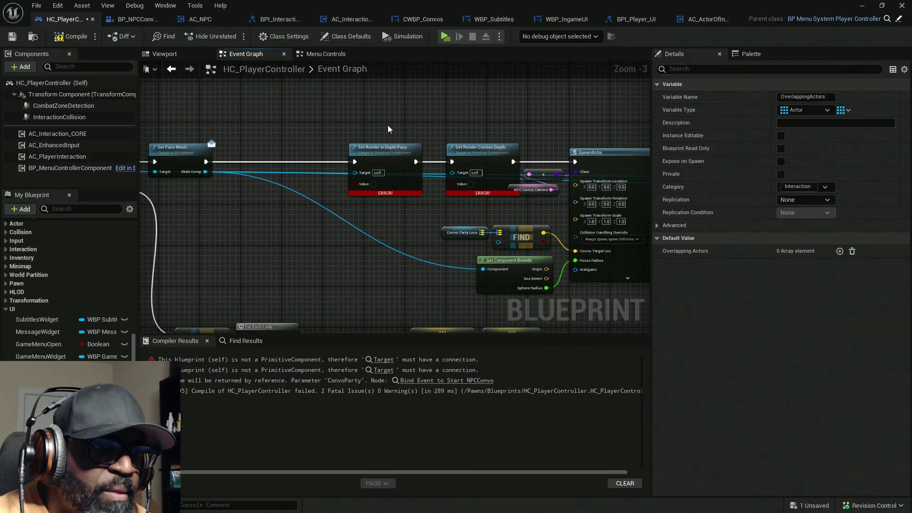
drag(449, 145, 381, 166)
drag(499, 157, 494, 100)
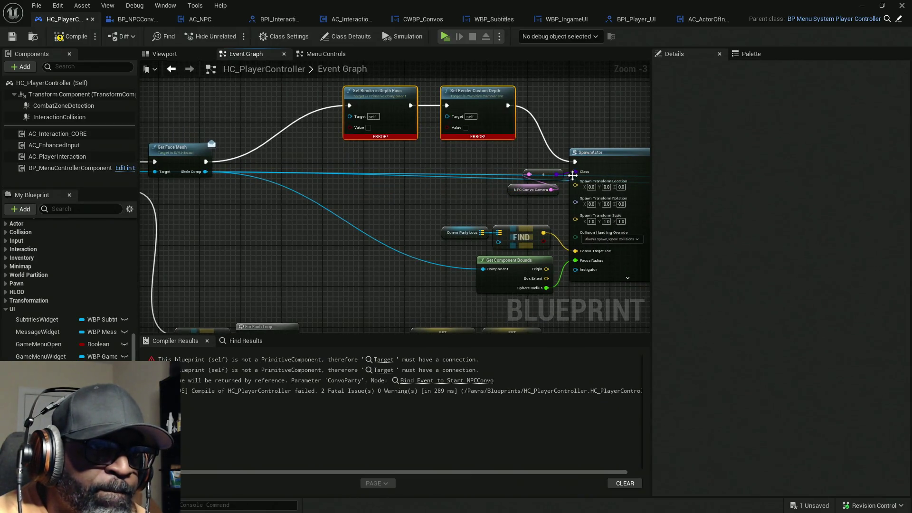
drag(576, 162, 207, 162)
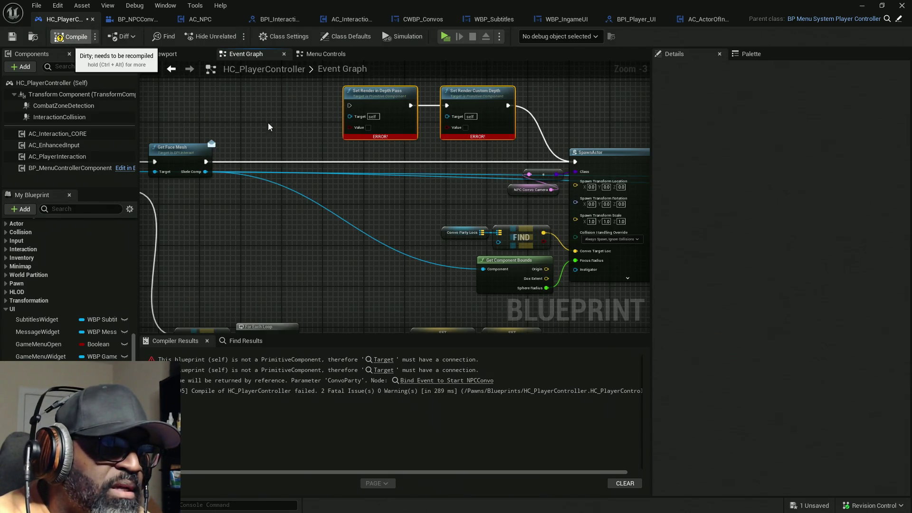
- Recompile HC_PlayerController with F7, then play-test by walking toward the NPCs and stopping
key(F7)
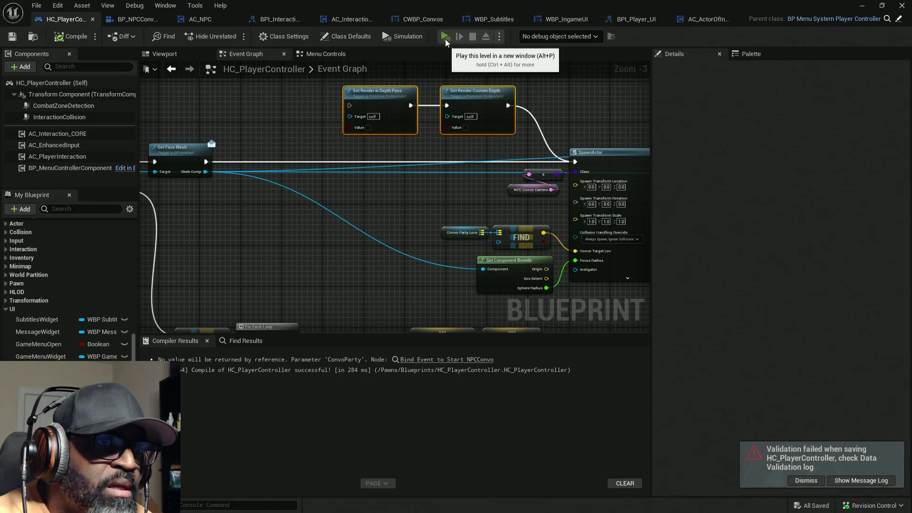
click(446, 37)
key(w)
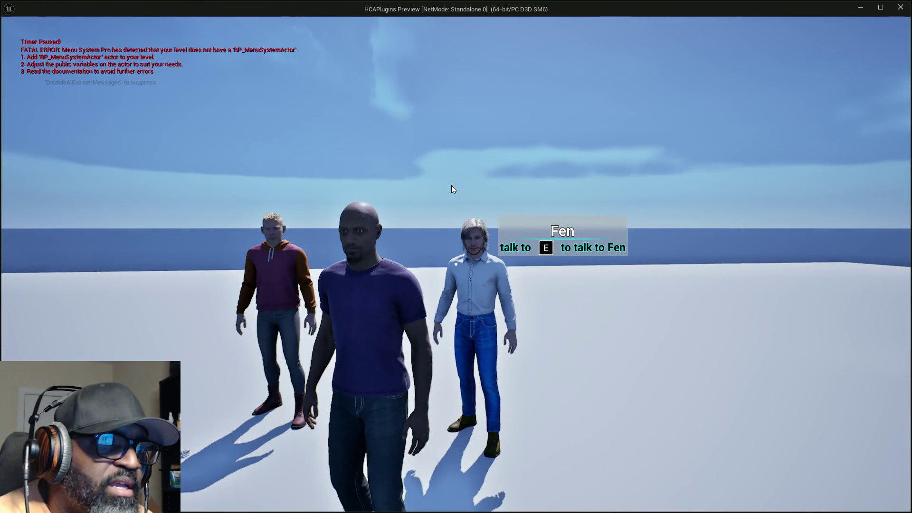
key(Escape)
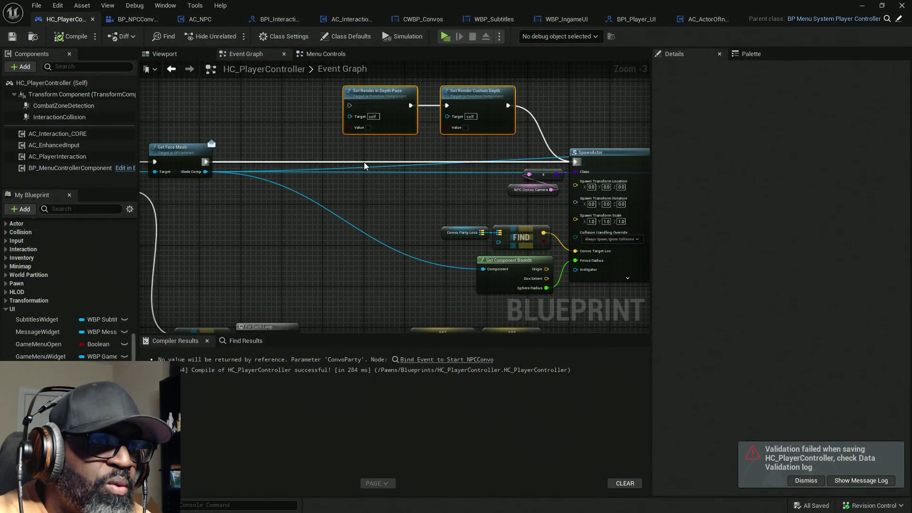
drag(364, 165, 353, 299)
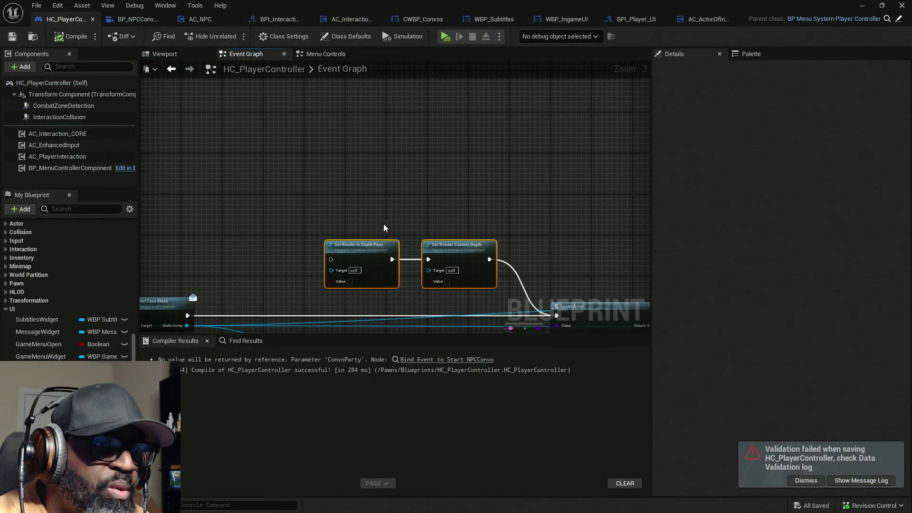
- Chain the Cast To Character node into the Set Cust Depth node
scroll(385, 229, down, 6)
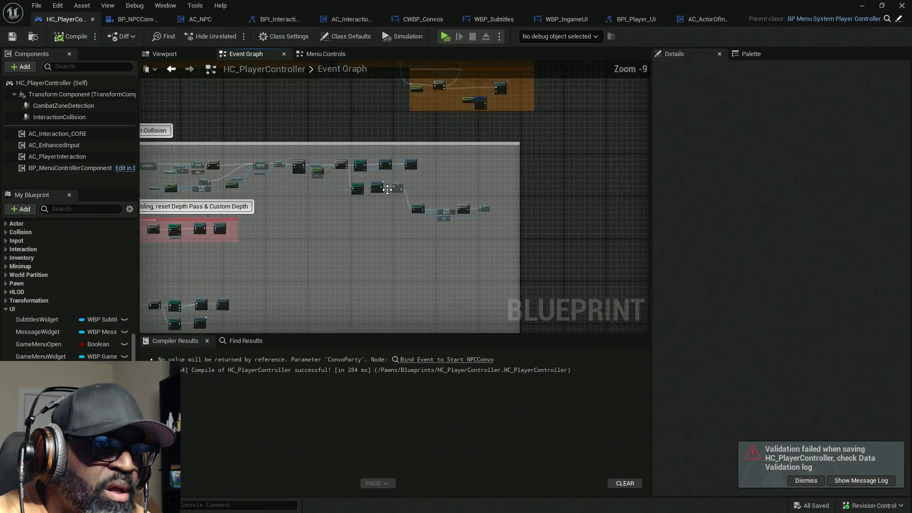
scroll(388, 189, up, 7)
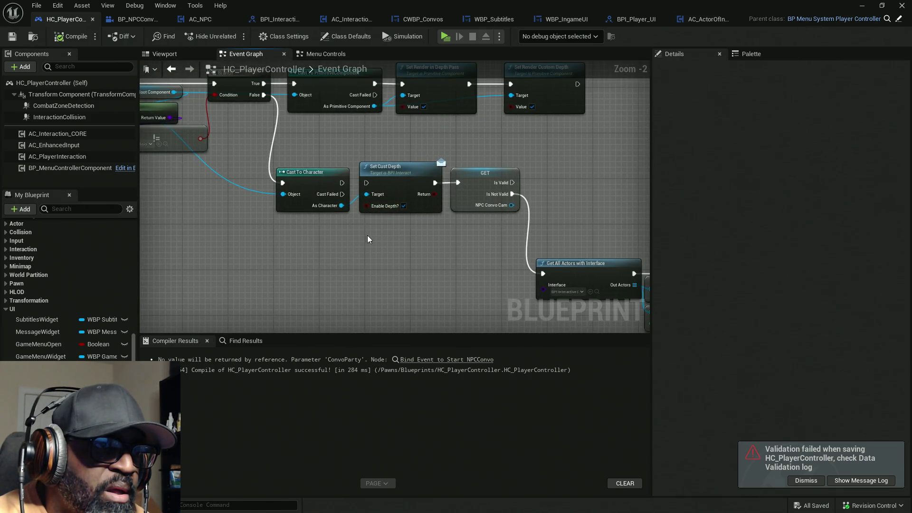
mouse_move(319, 137)
mouse_down()
mouse_move(329, 182)
mouse_move(329, 125)
mouse_up()
click(345, 164)
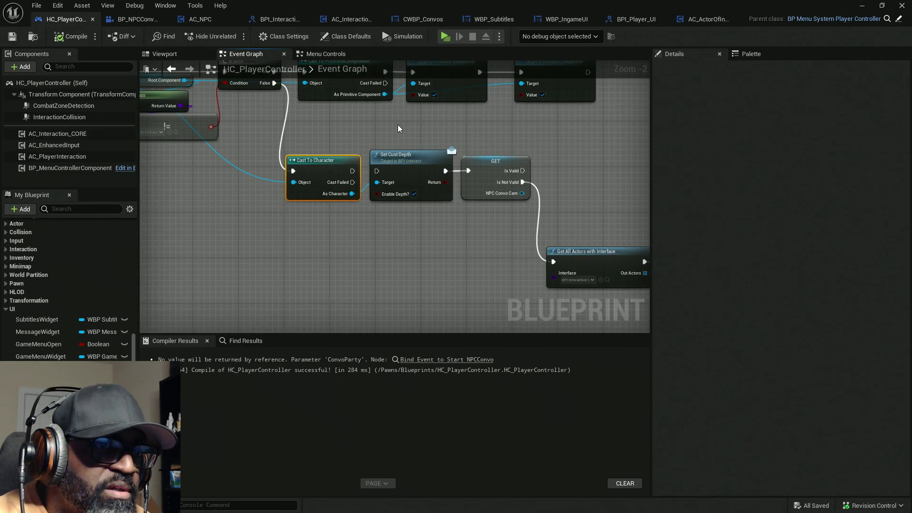
click(411, 176)
drag(371, 167, 396, 167)
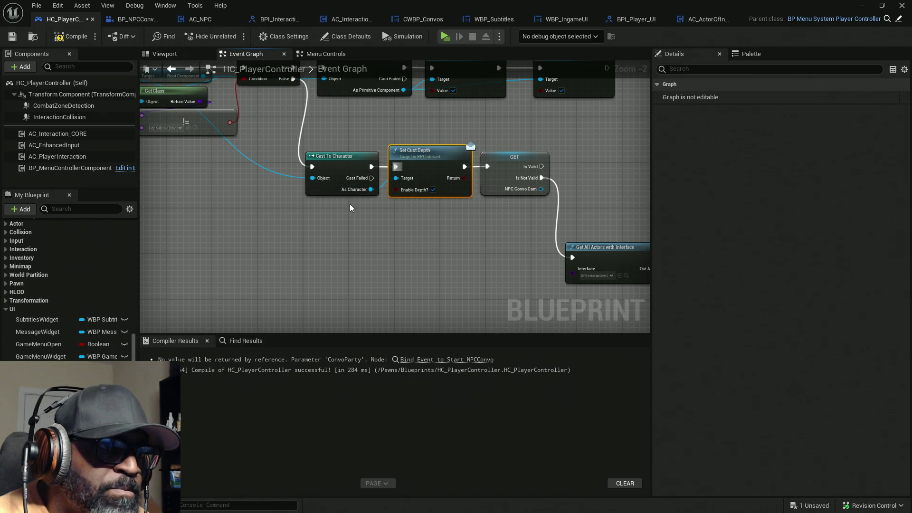
- Paste a Set Cust Depth node into the loop and delete both Set Render depth nodes
scroll(328, 258, down, 7)
scroll(370, 214, up, 4)
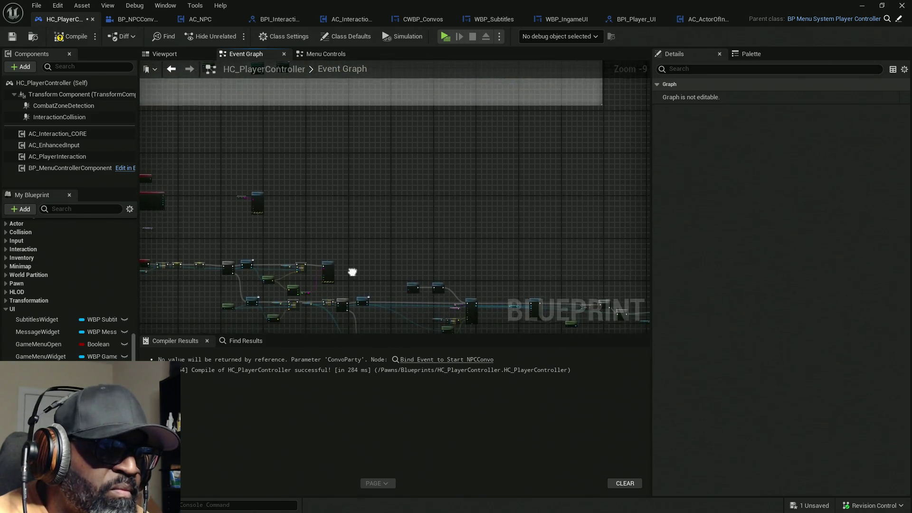
scroll(371, 205, up, 2)
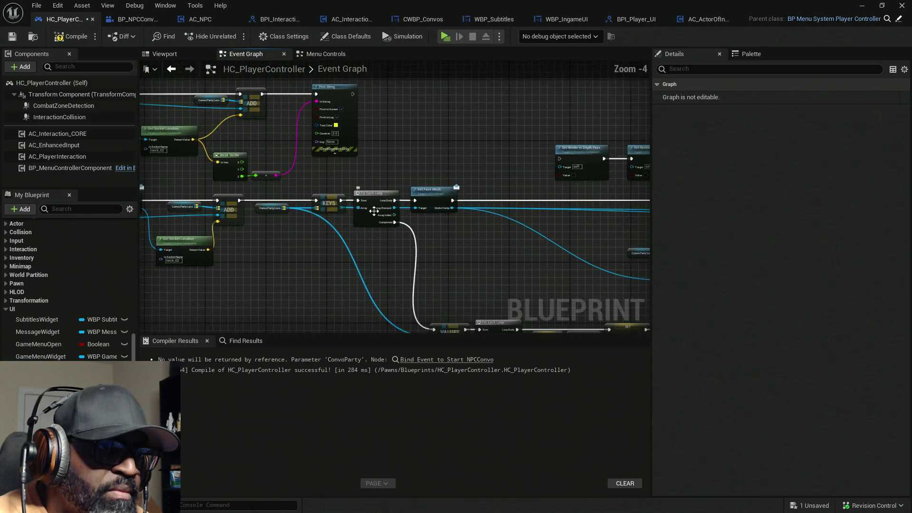
scroll(387, 211, down, 4)
scroll(386, 206, up, 2)
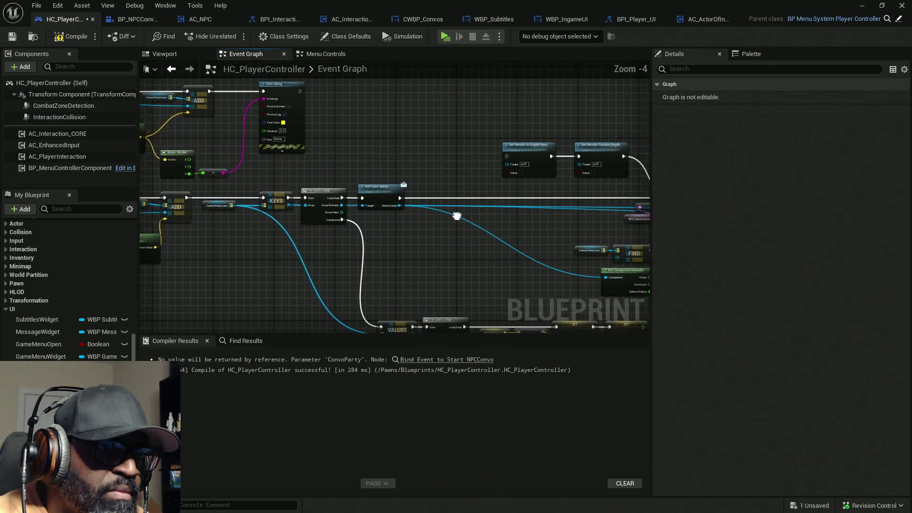
scroll(324, 197, up, 1)
key(ctrl+v)
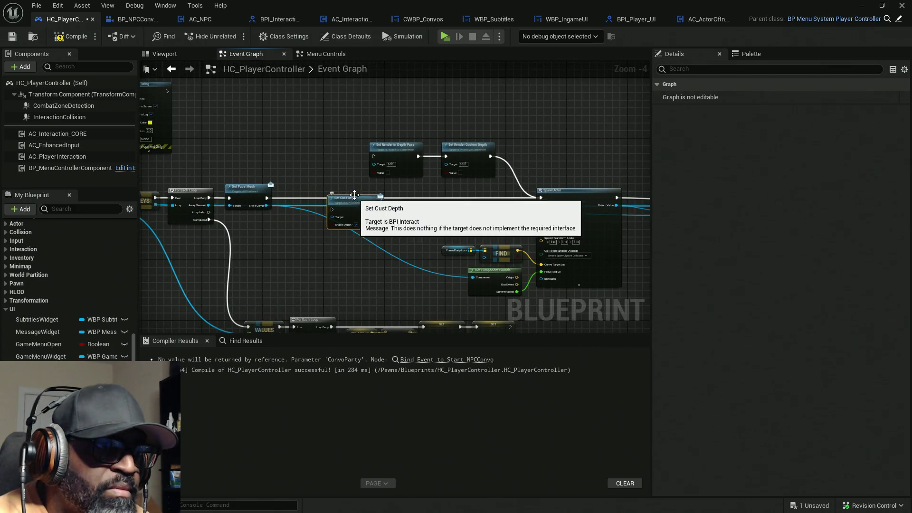
drag(374, 117, 492, 161)
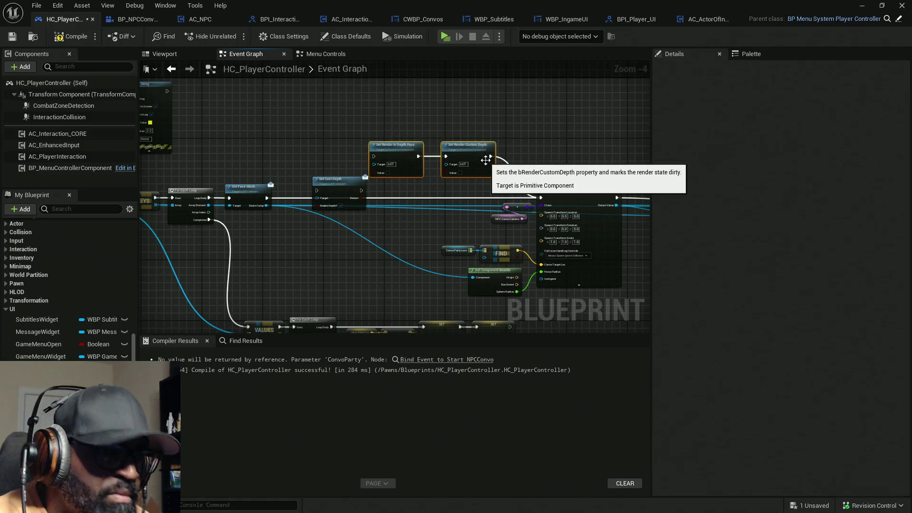
key(Delete)
- Wire Set Cust Depth between Get Face Mesh and SpawnActor, compile, and return to the level editor
scroll(312, 215, up, 1)
mouse_move(247, 188)
mouse_down()
mouse_move(418, 181)
mouse_move(376, 178)
mouse_up()
drag(316, 178, 247, 188)
drag(346, 181, 415, 154)
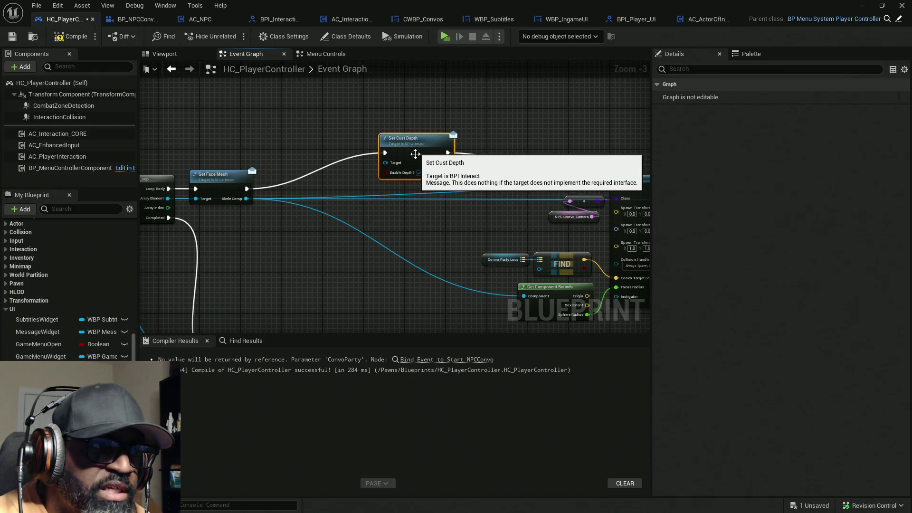
drag(286, 228, 355, 202)
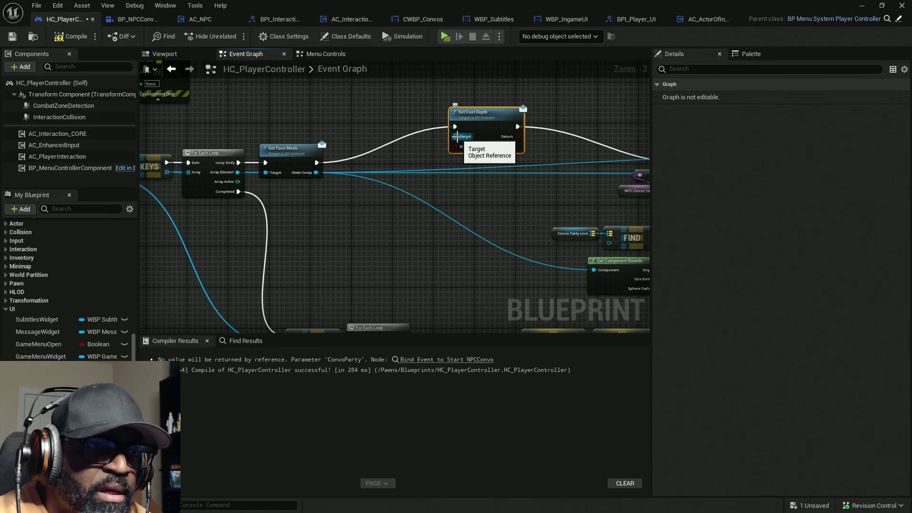
mouse_move(459, 141)
mouse_down()
mouse_move(232, 158)
mouse_move(226, 172)
mouse_up()
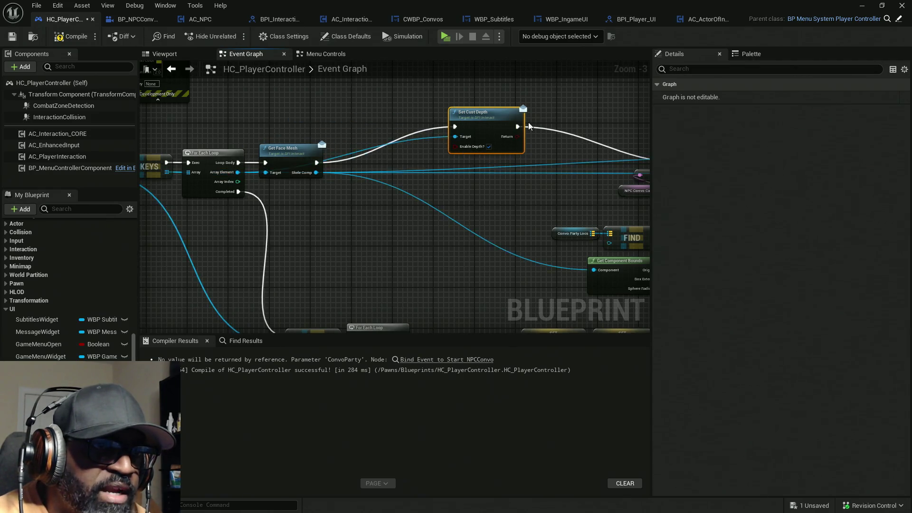
drag(537, 196, 537, 196)
mouse_move(471, 114)
mouse_down()
mouse_move(443, 182)
mouse_move(433, 141)
mouse_move(312, 173)
mouse_move(378, 179)
mouse_move(354, 182)
mouse_up()
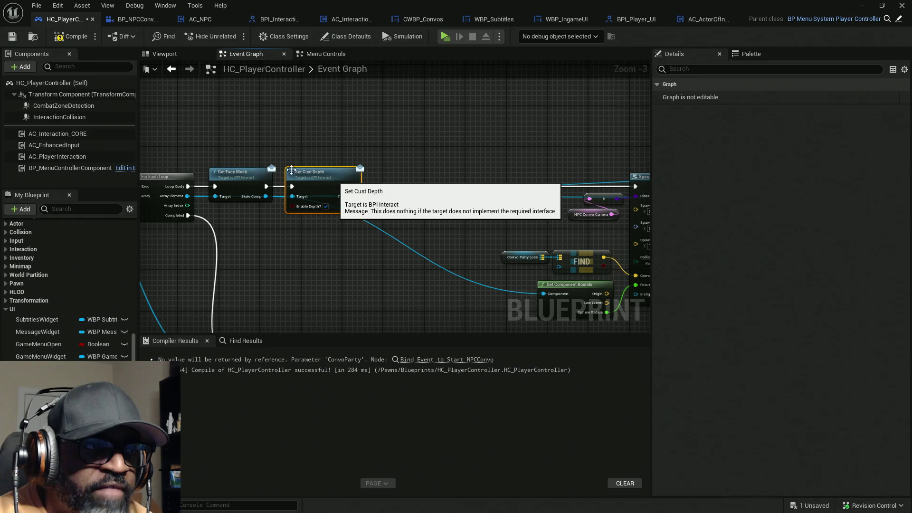
mouse_move(298, 163)
mouse_down()
mouse_move(426, 228)
mouse_move(351, 222)
mouse_up()
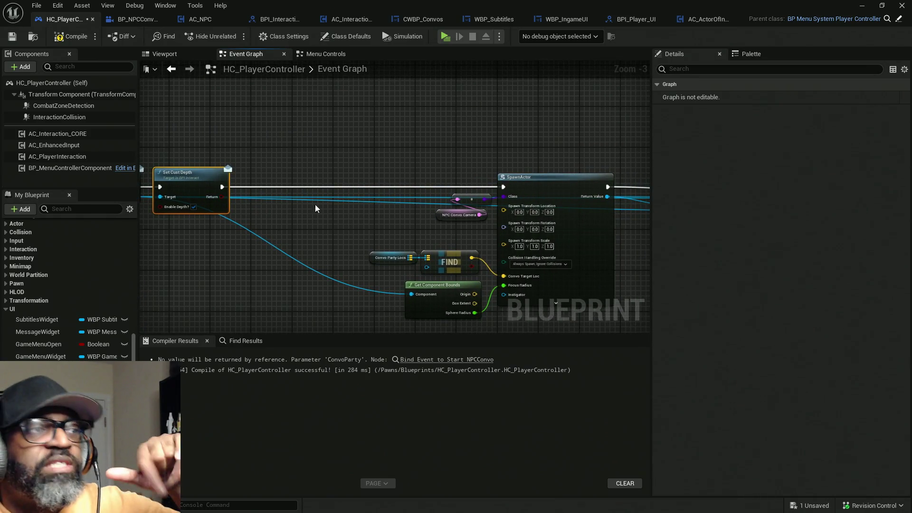
click(67, 41)
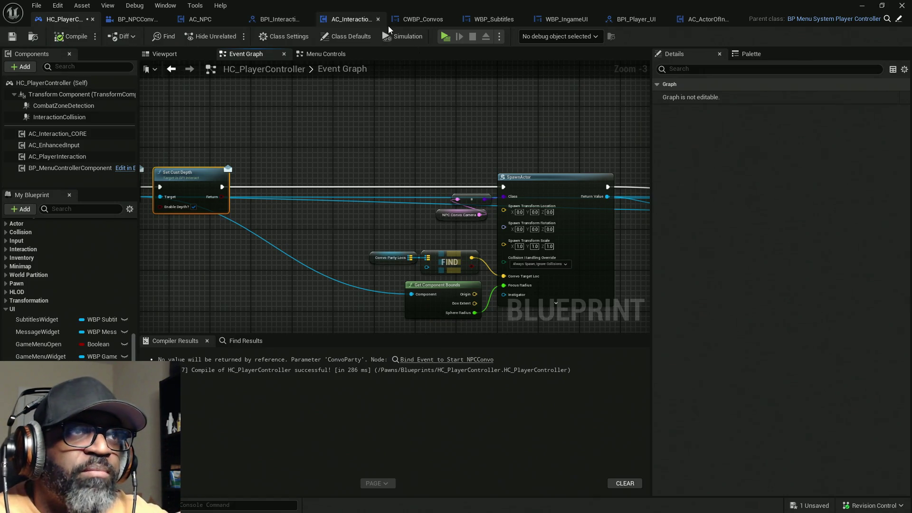
click(592, 21)
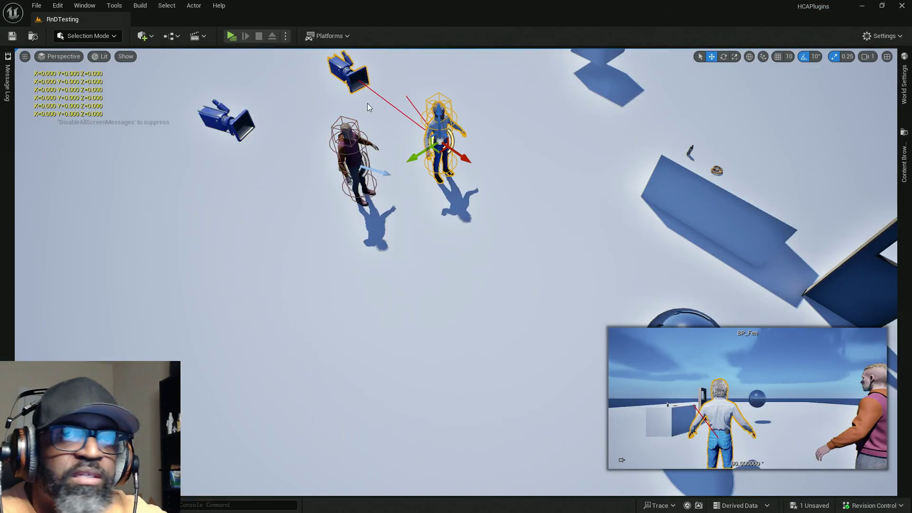
click(904, 84)
click(665, 138)
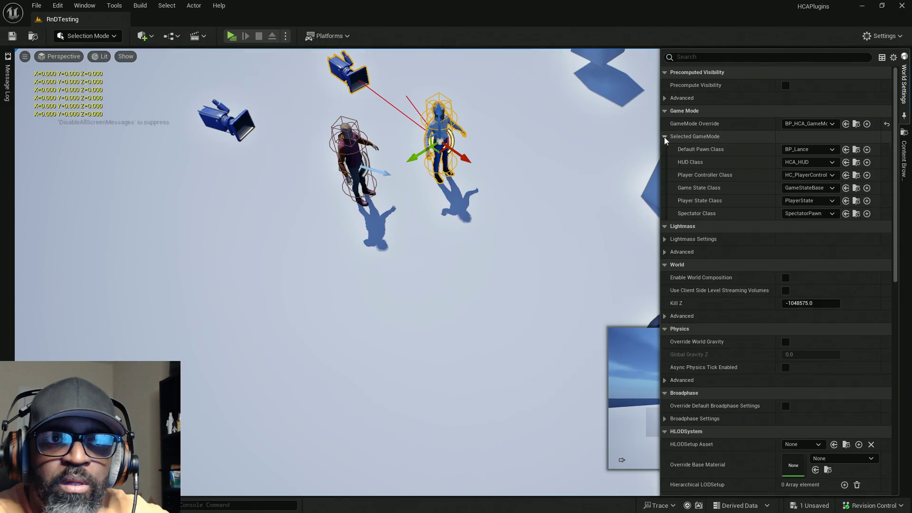
click(857, 150)
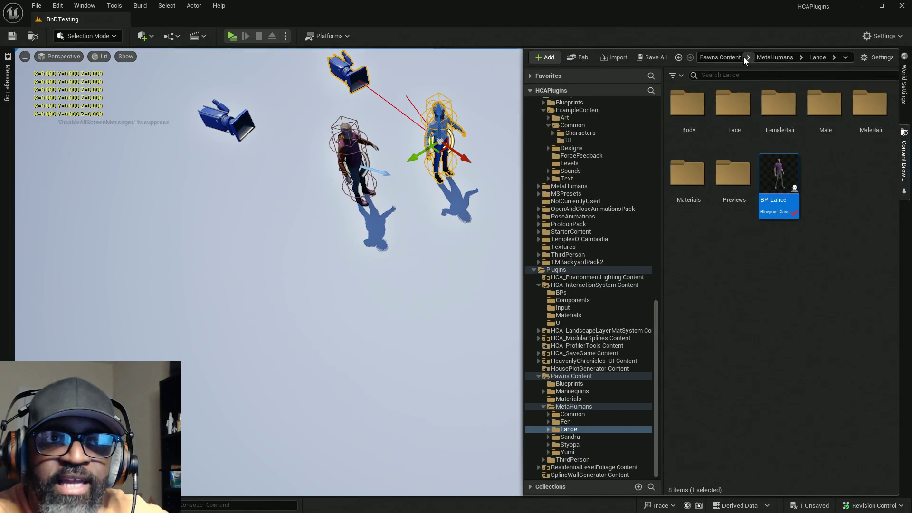
double_click(786, 171)
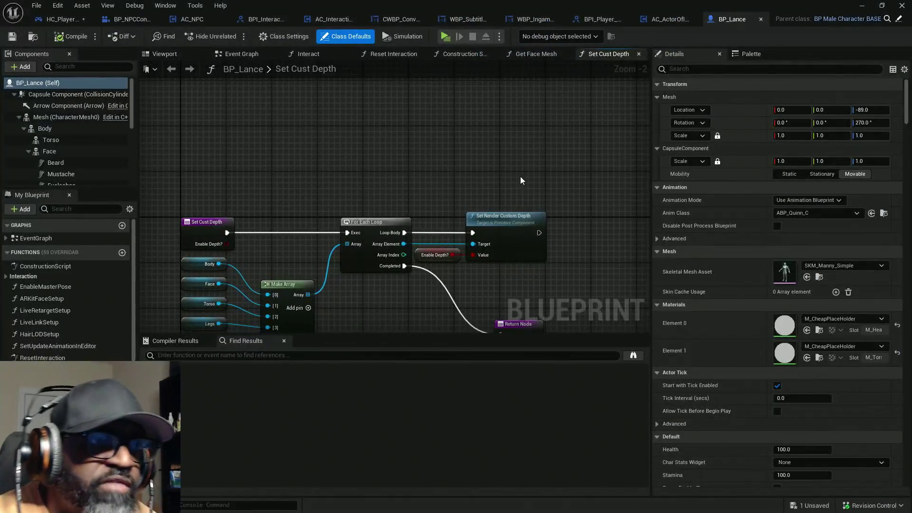
drag(257, 171, 329, 141)
key(ctrl+shift+s)
drag(98, 189, 111, 101)
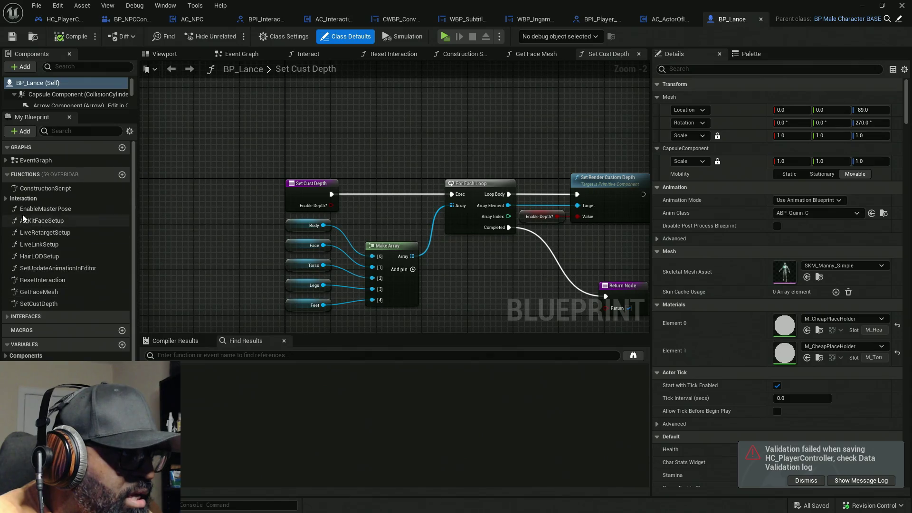
click(7, 201)
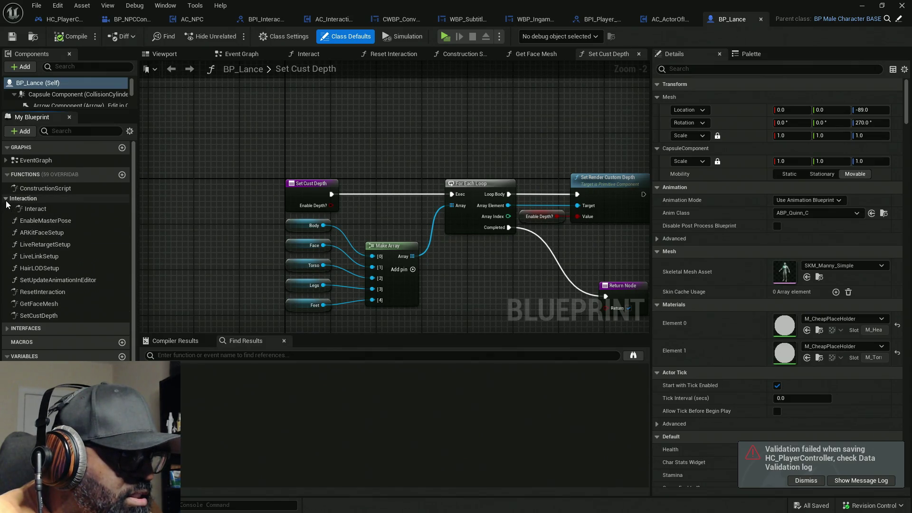
double_click(45, 208)
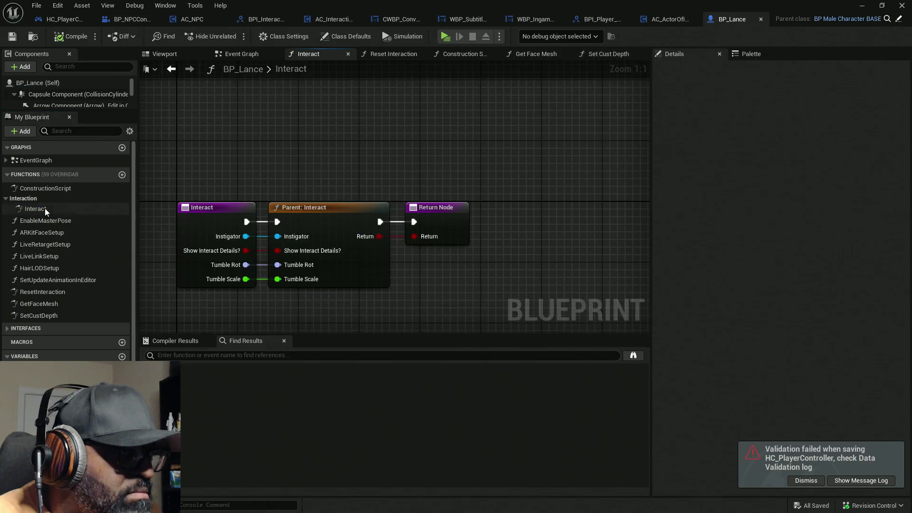
click(4, 199)
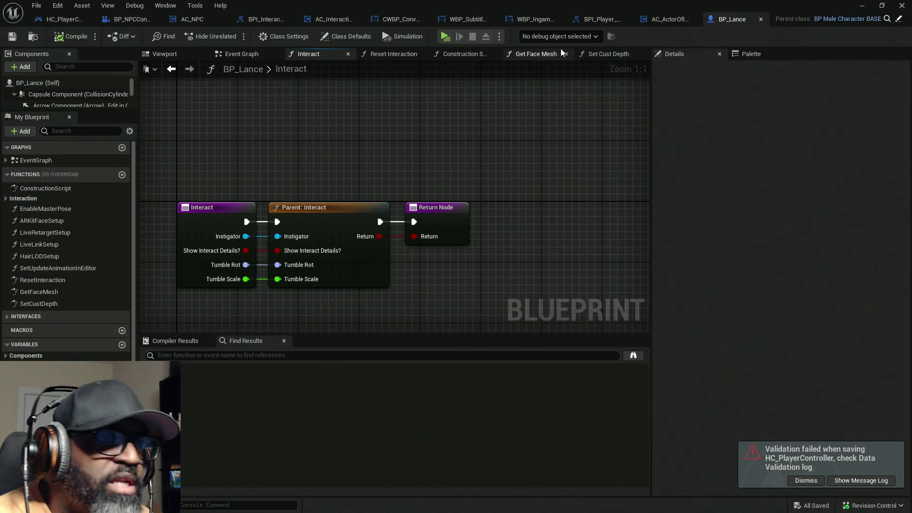
click(347, 54)
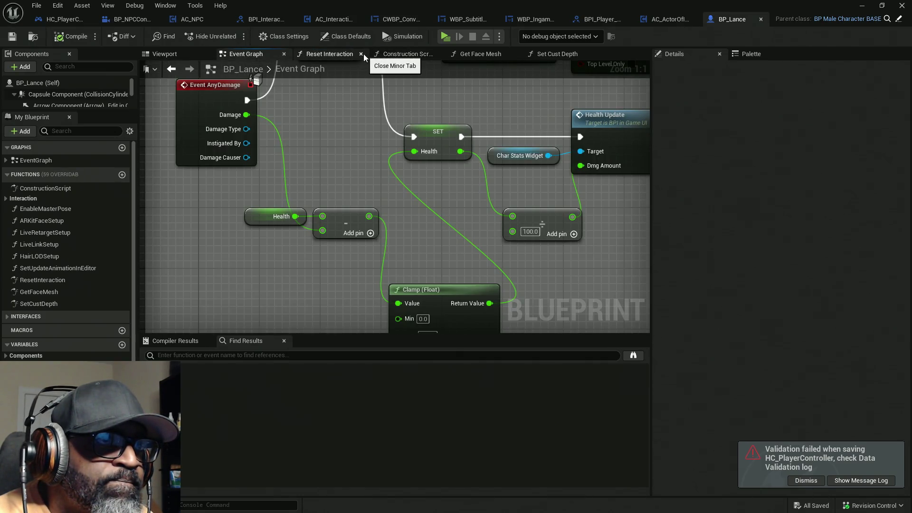
click(361, 53)
click(490, 55)
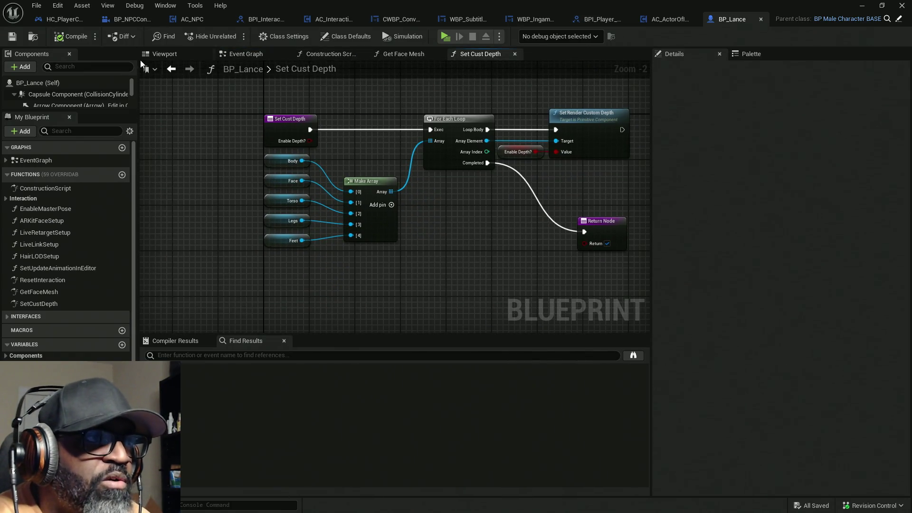
drag(81, 110, 83, 314)
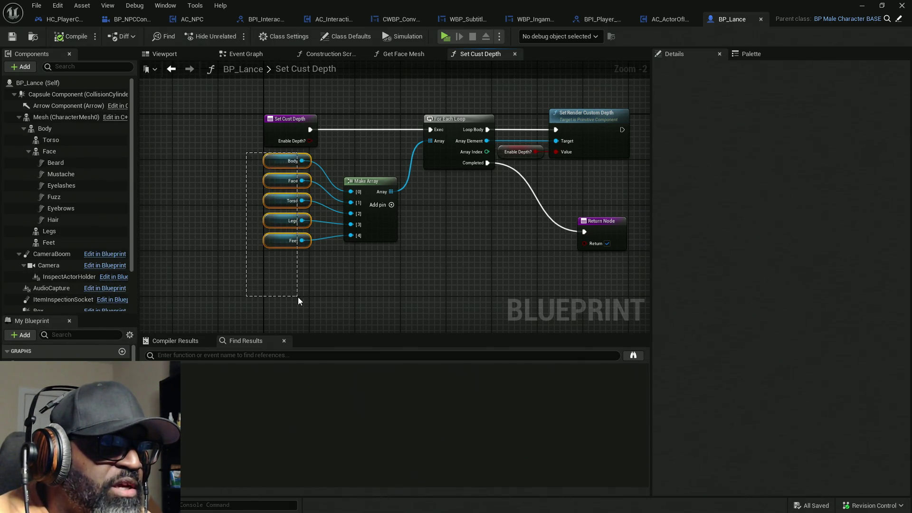
drag(298, 297, 298, 297)
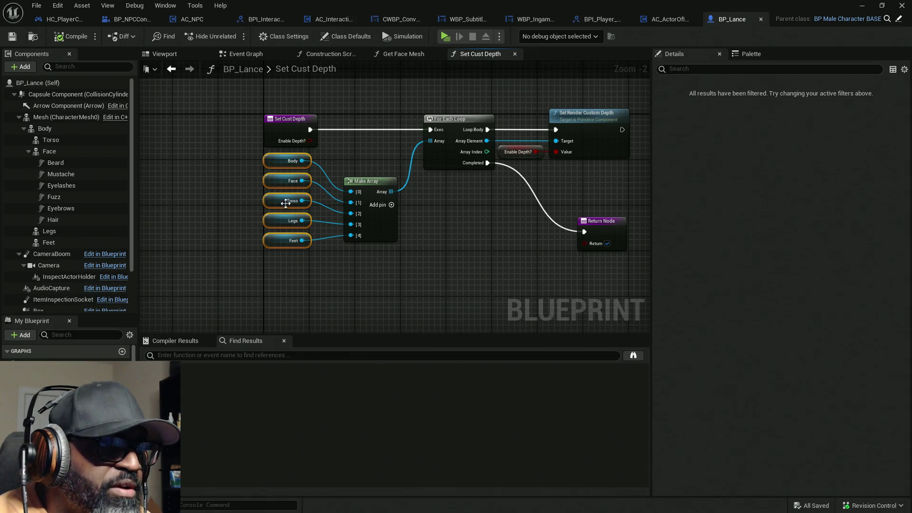
click(186, 56)
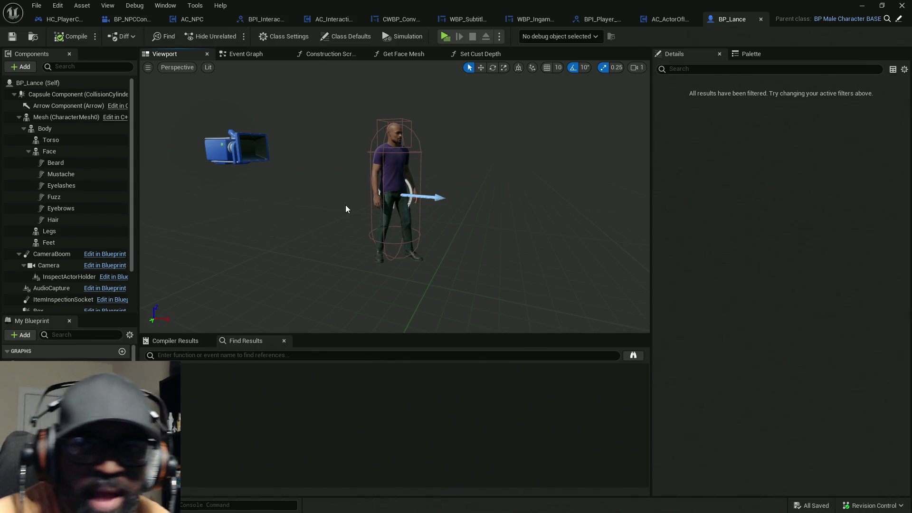
click(480, 54)
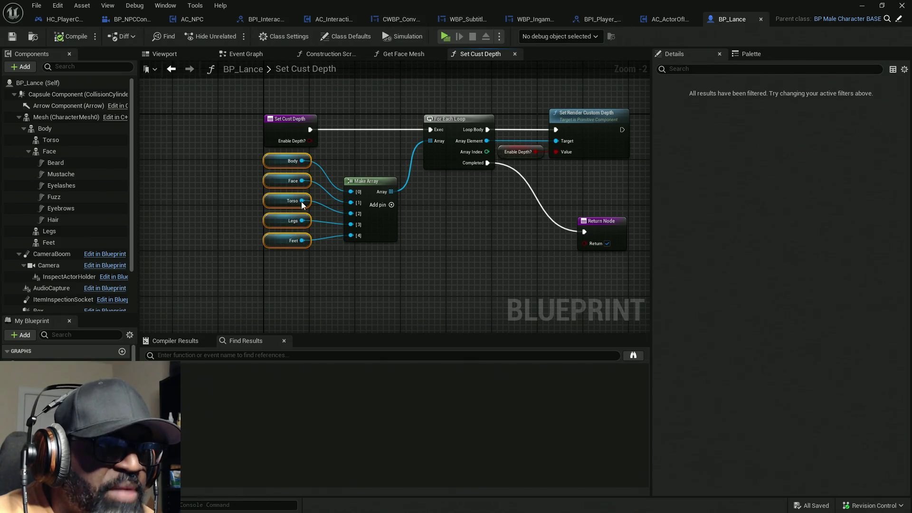
click(380, 223)
drag(407, 255, 259, 270)
click(350, 184)
drag(406, 227, 349, 175)
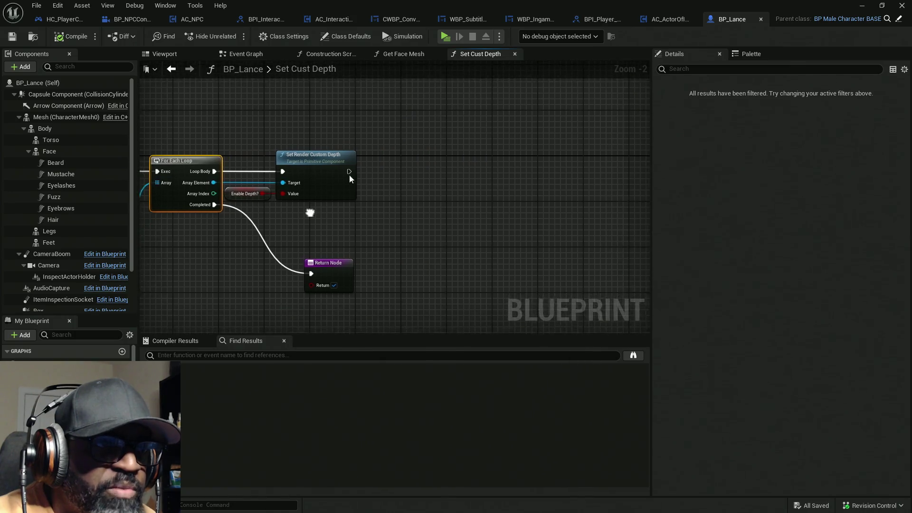
click(293, 193)
mouse_move(312, 200)
mouse_down()
mouse_move(462, 164)
mouse_move(514, 172)
mouse_up()
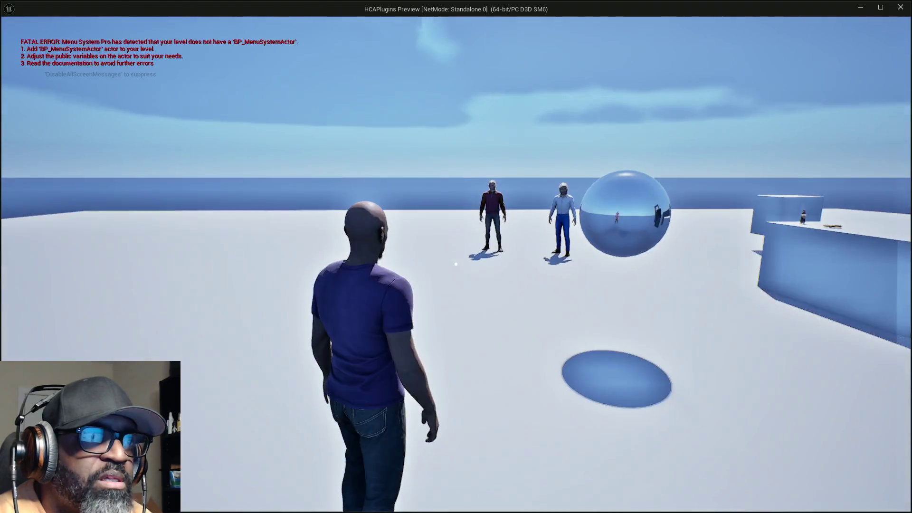
key(w)
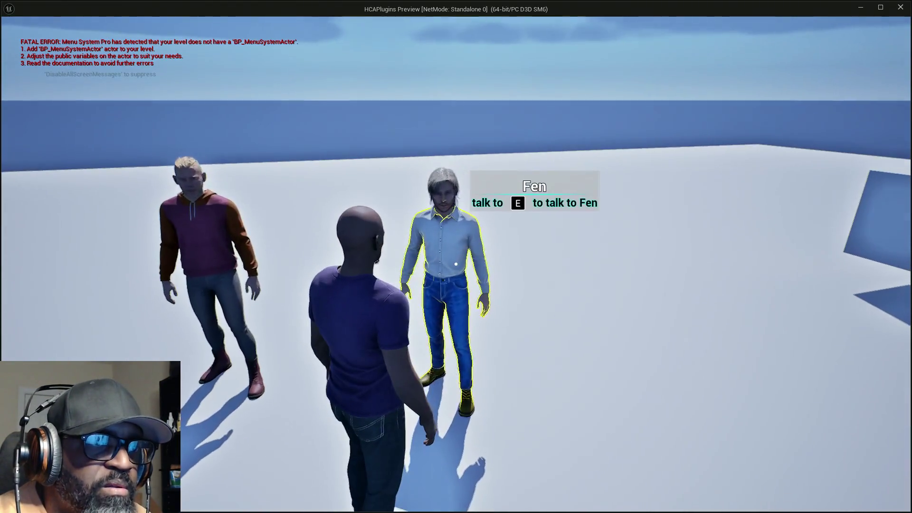
key(w)
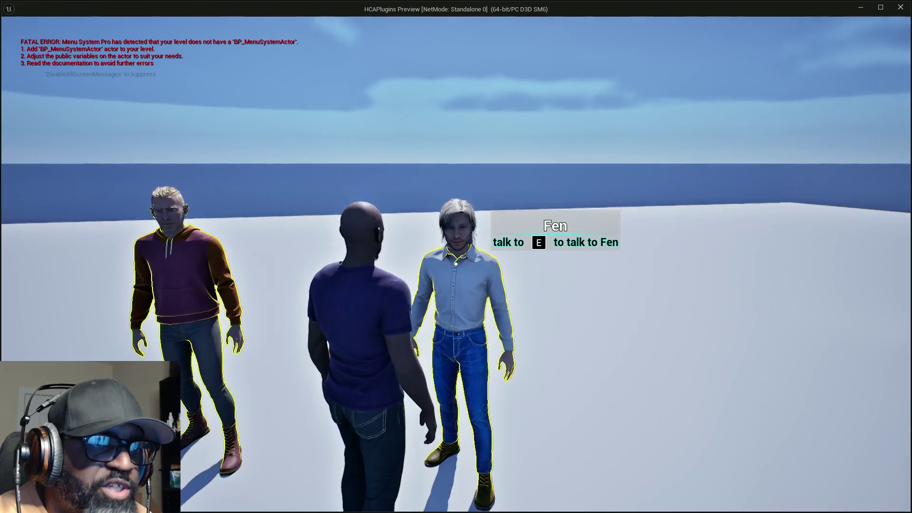
key(e)
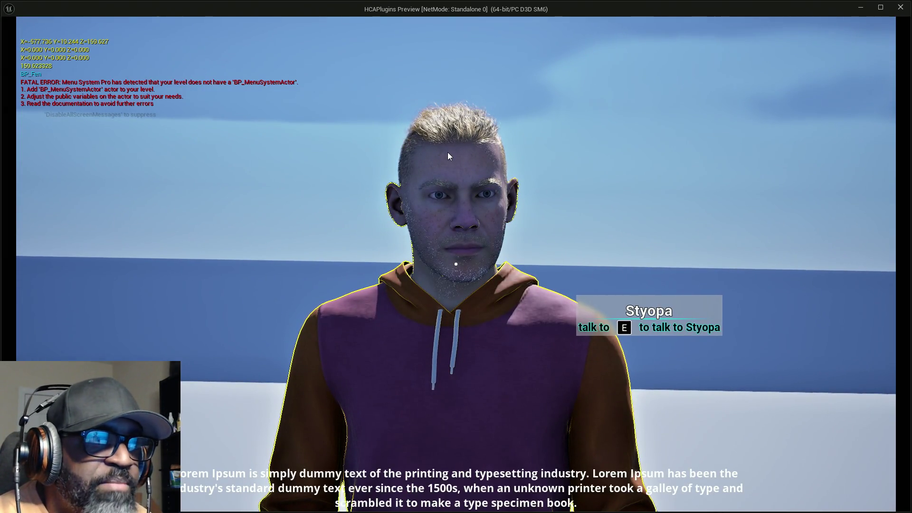
key(Escape)
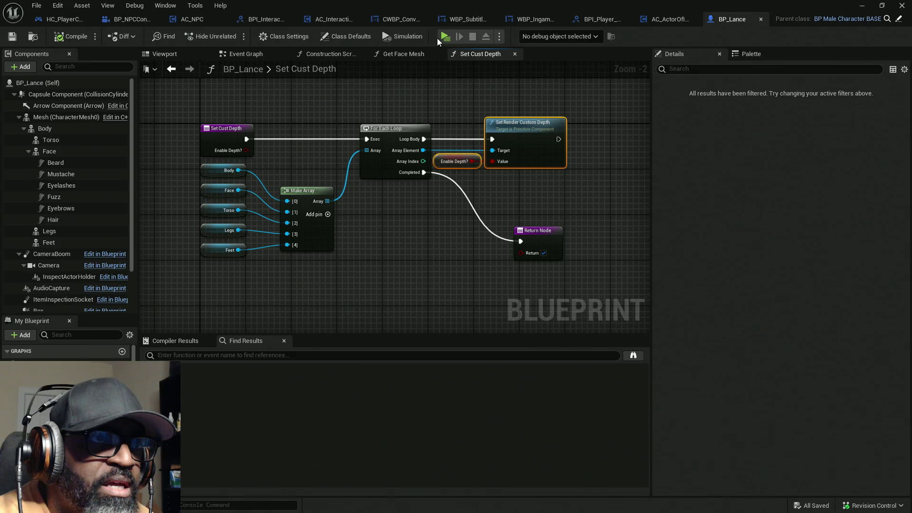
click(445, 37)
key(w)
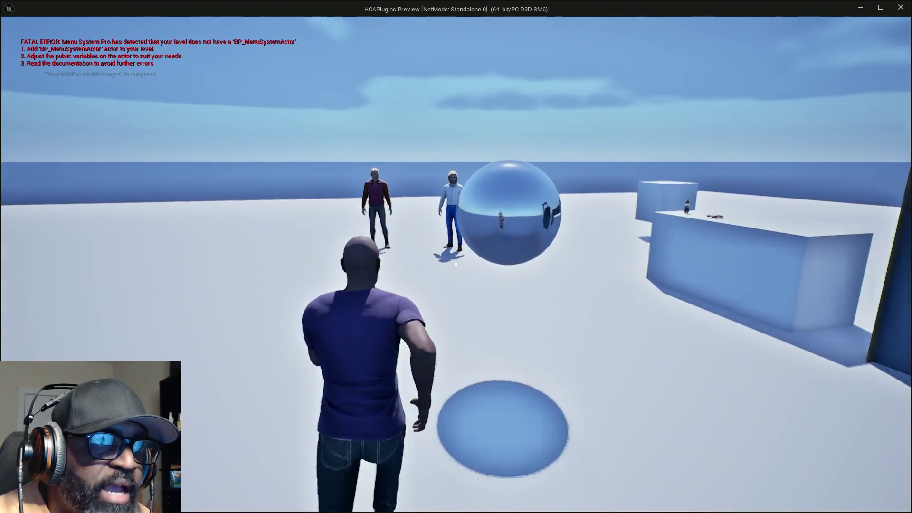
key(w)
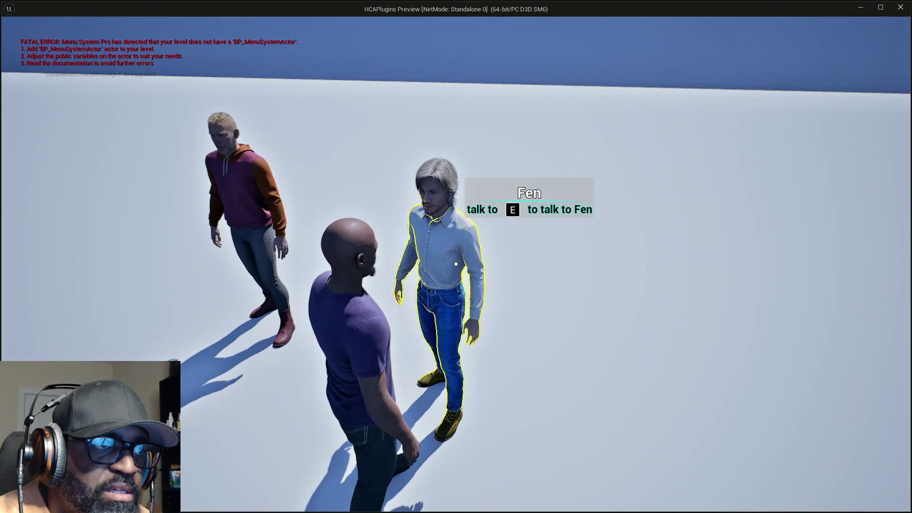
key(s)
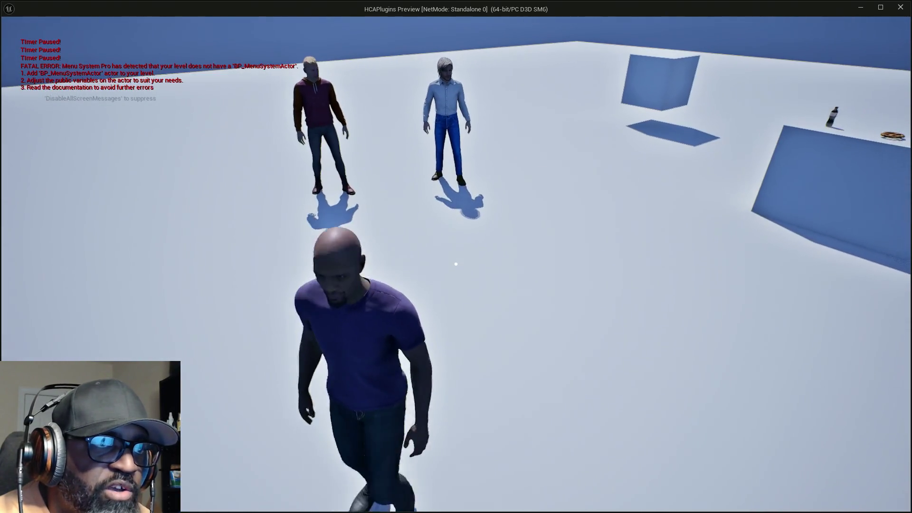
key(w)
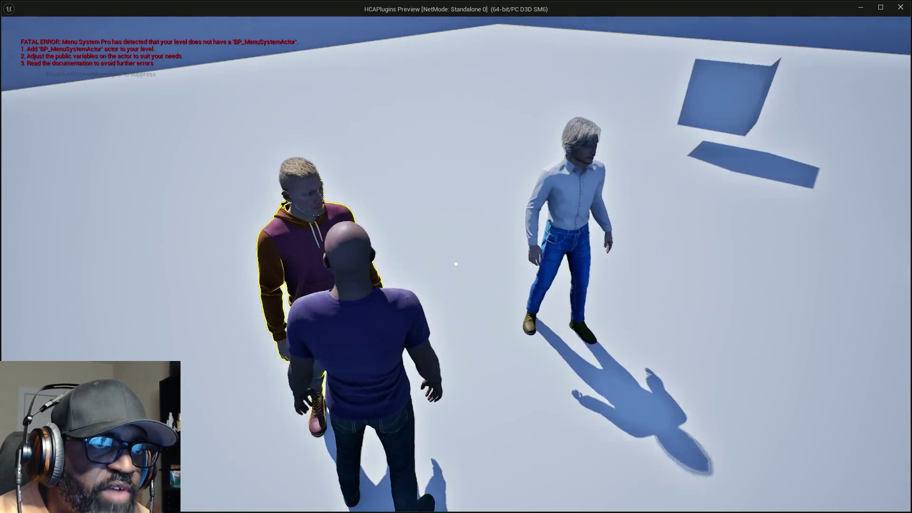
key(w)
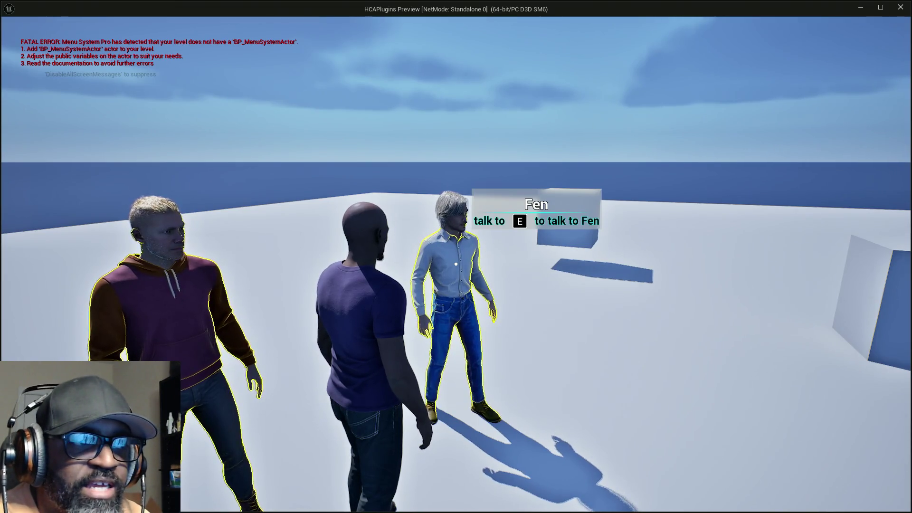
key(e)
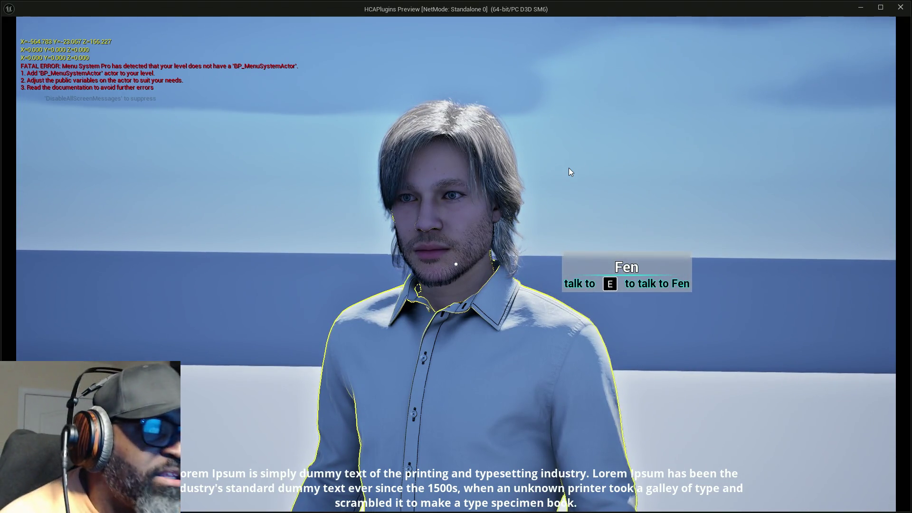
key(Escape)
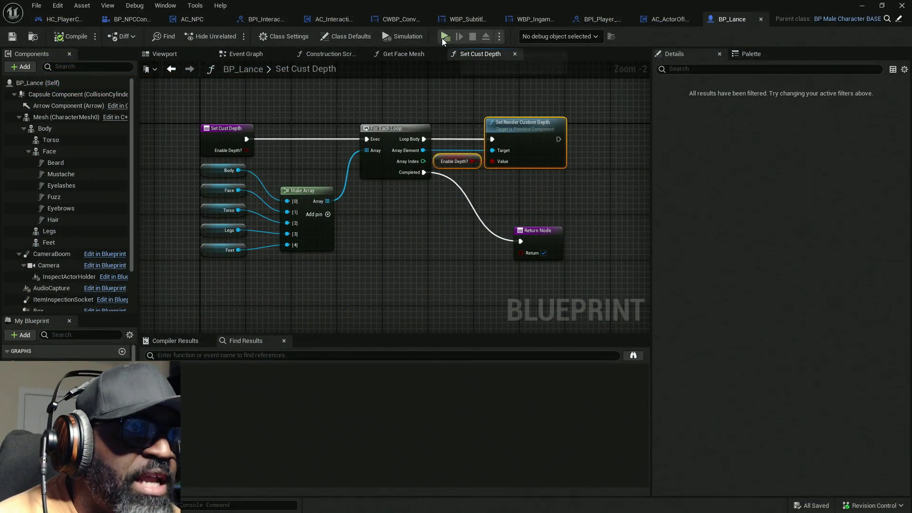
click(445, 38)
key(w)
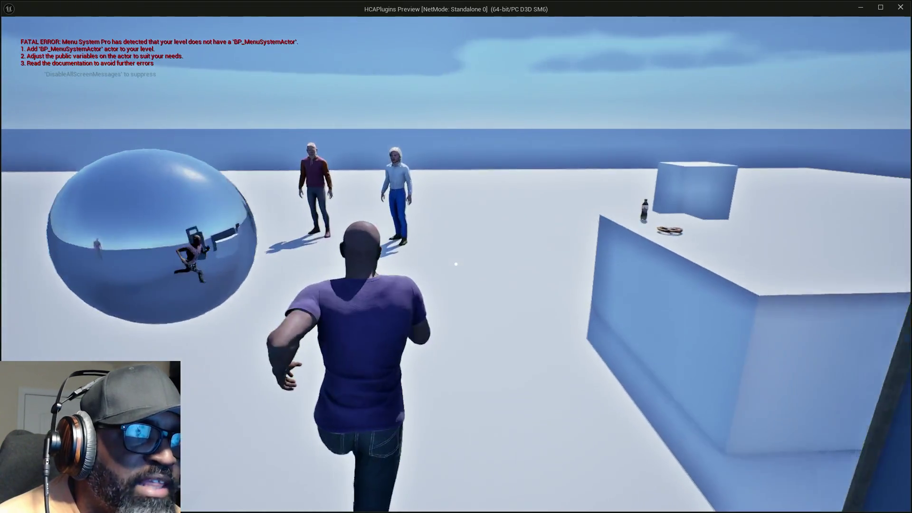
key(w)
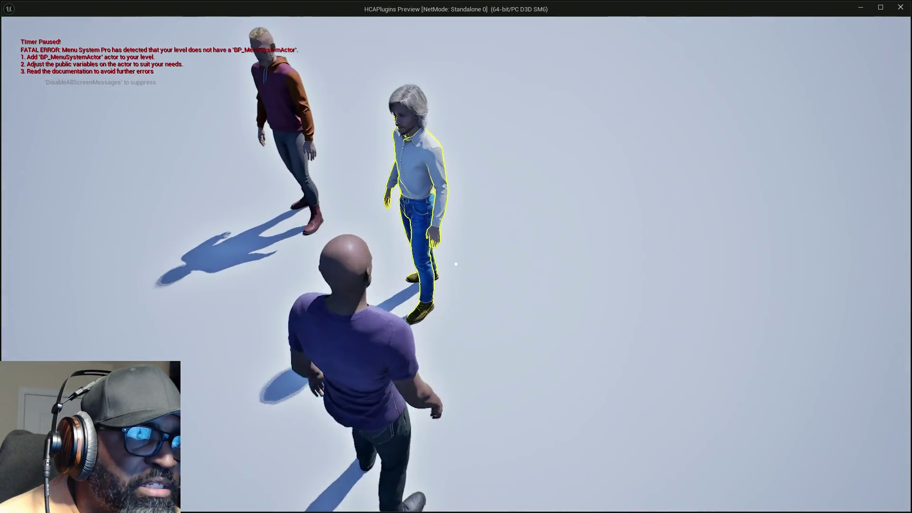
key(w)
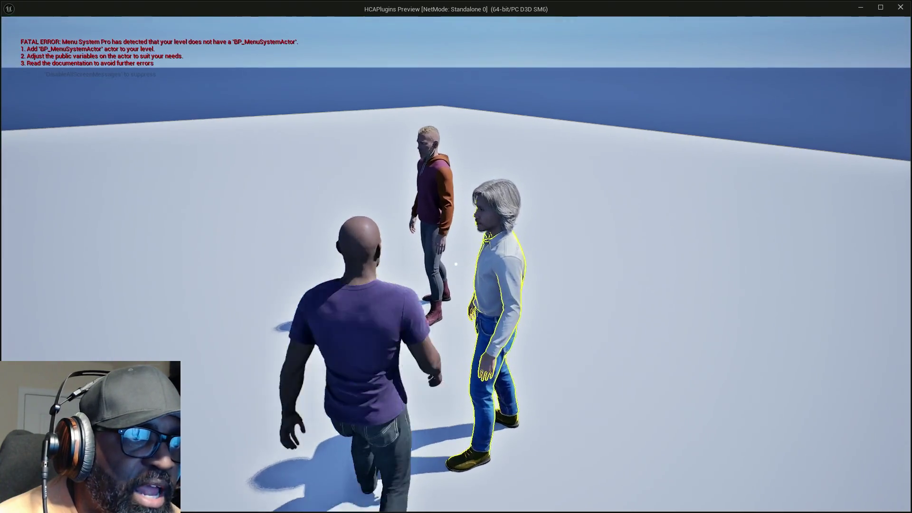
key(w)
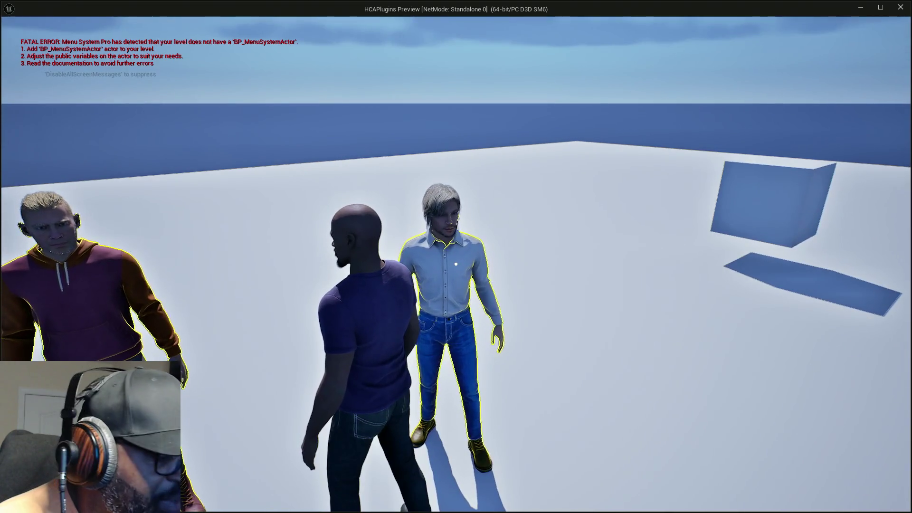
key(w)
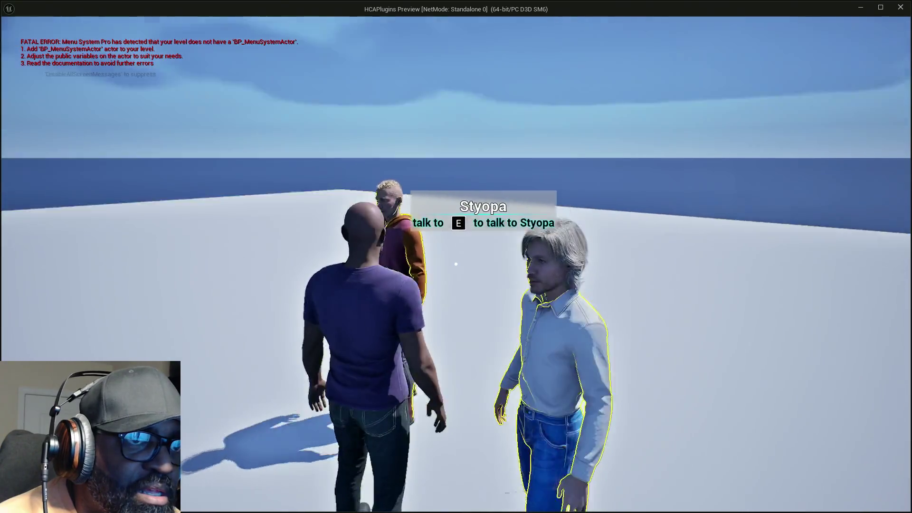
key(w)
key(s)
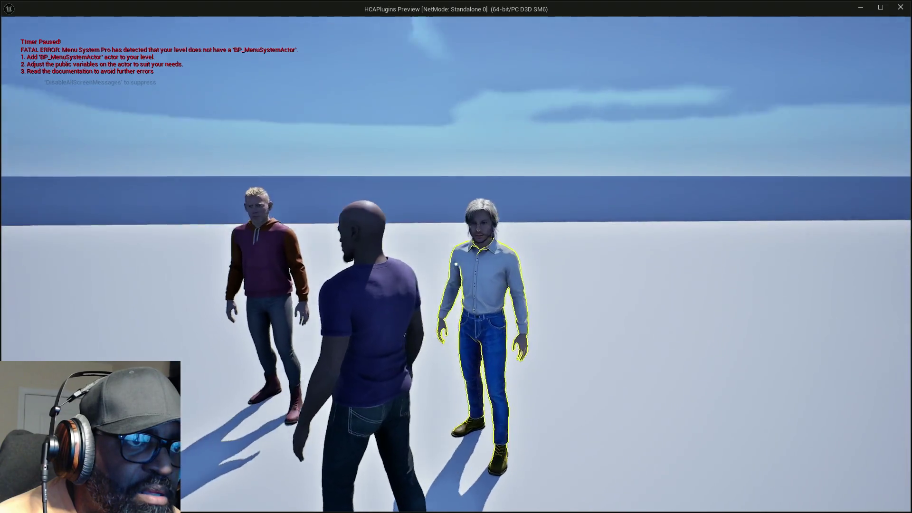
key(w)
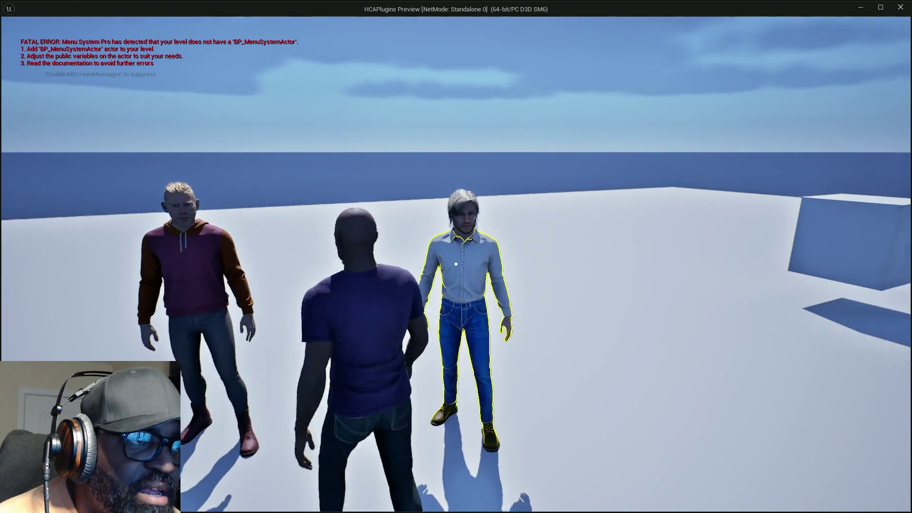
key(s)
key(d)
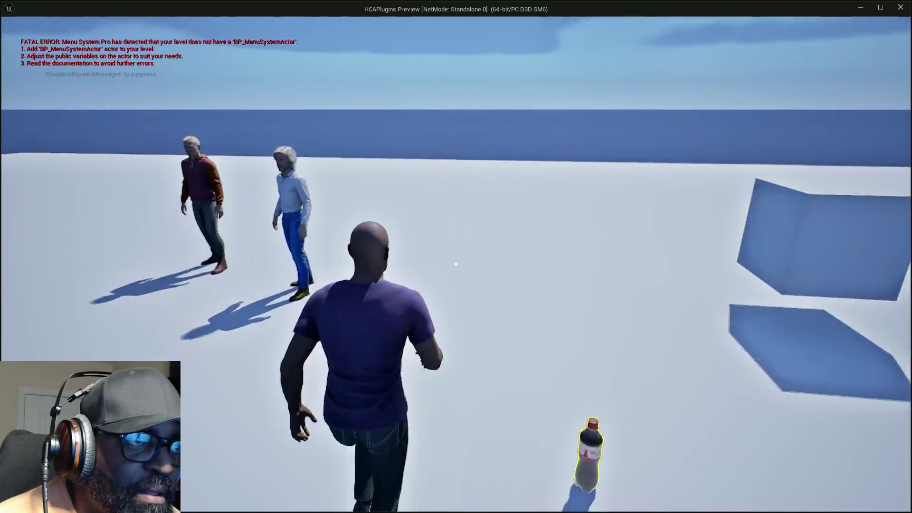
key(p)
key(w)
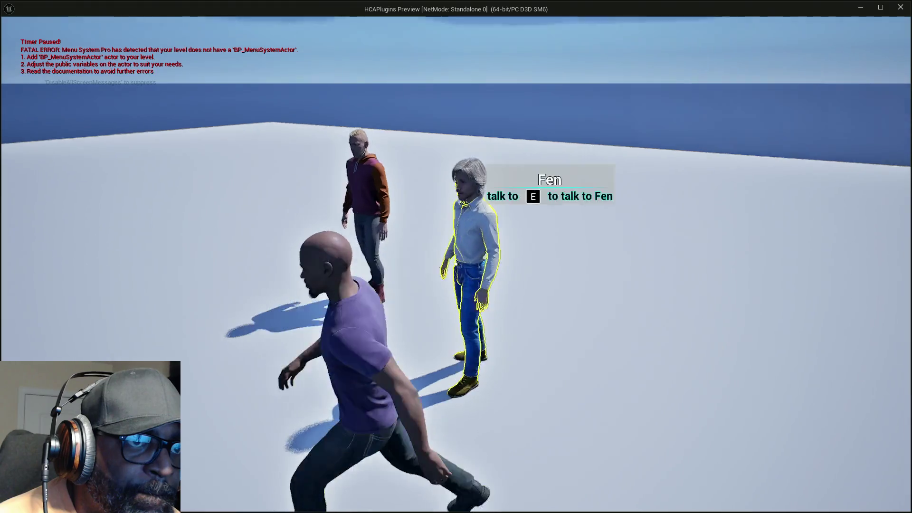
key(p)
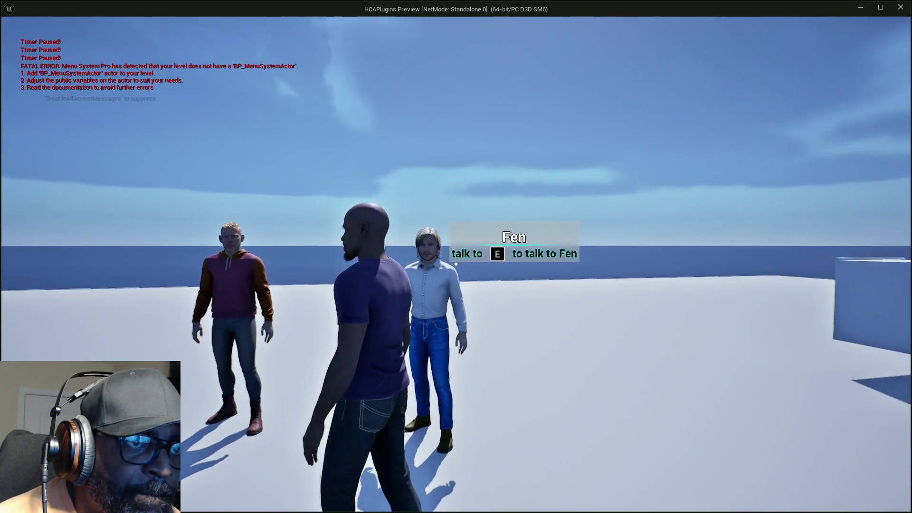
key(e)
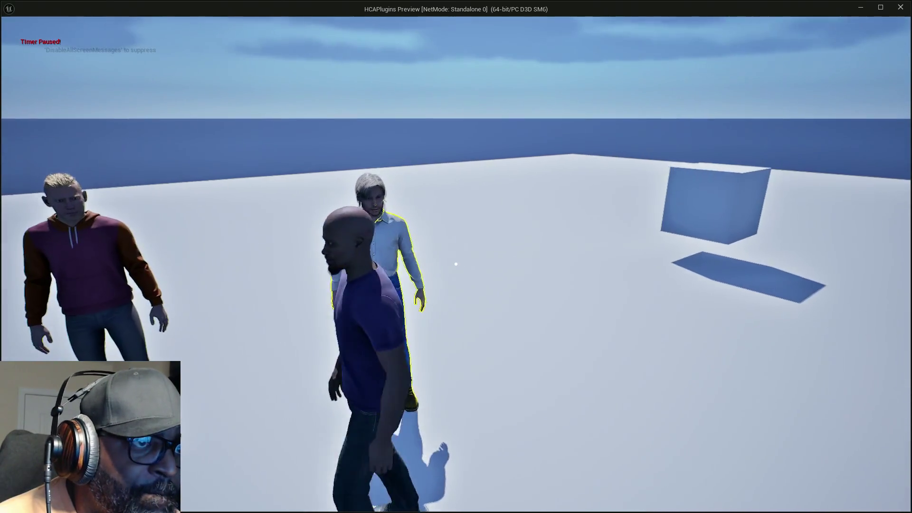
key(e)
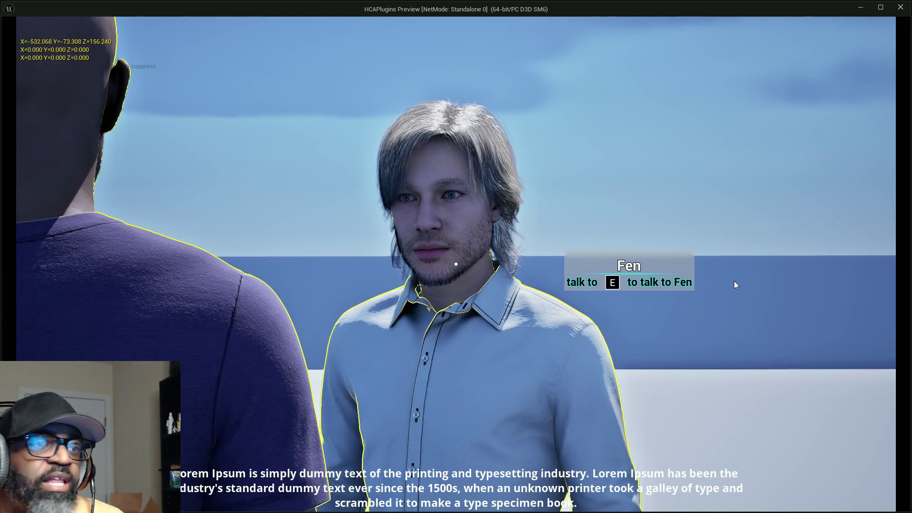
key(Escape)
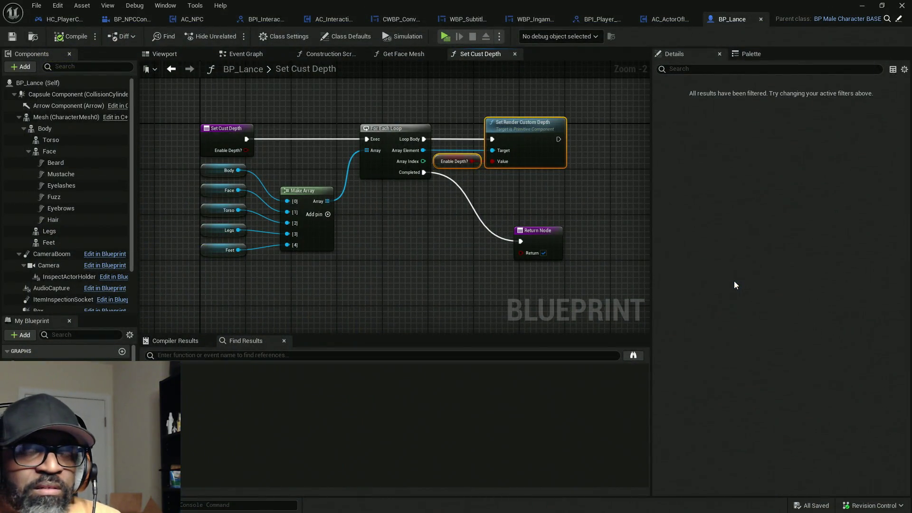
click(61, 19)
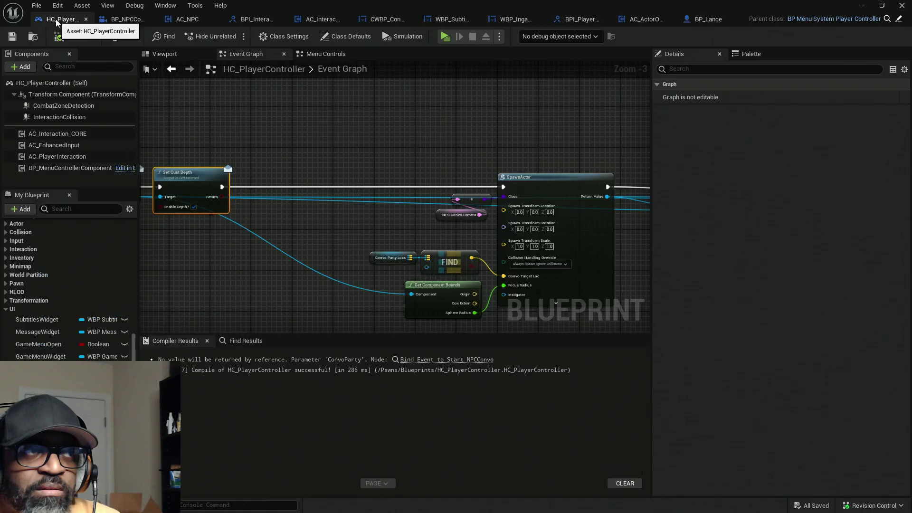
- Untick Enable Depth? on the Set Cust Depth node and compile HC_PlayerController
scroll(365, 255, down, 5)
scroll(455, 273, up, 3)
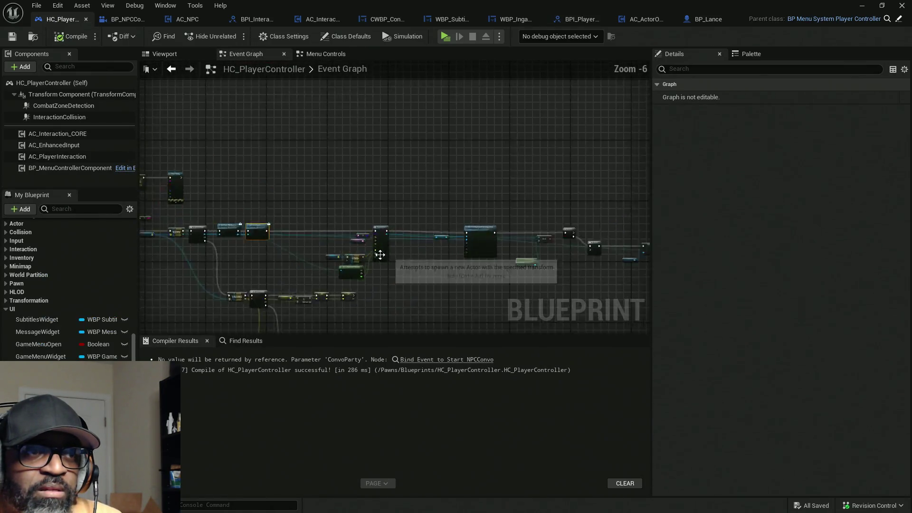
scroll(204, 241, up, 4)
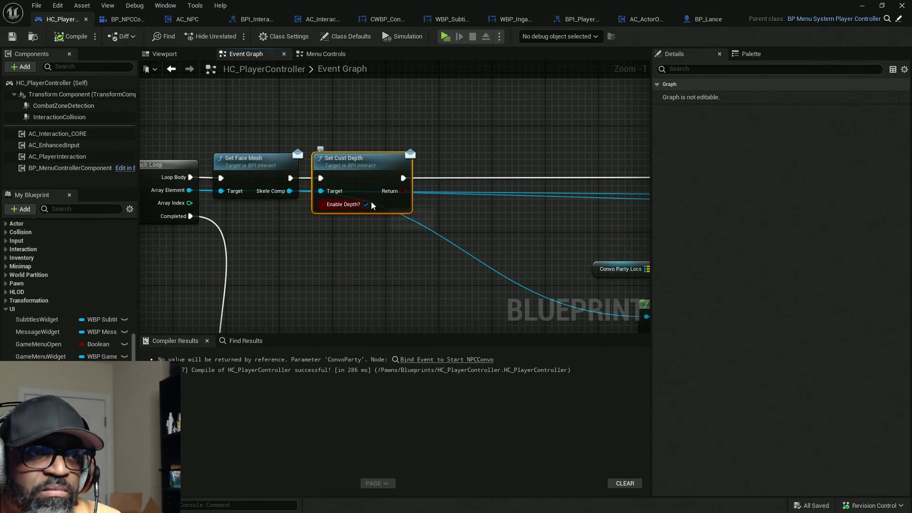
click(366, 205)
mouse_move(425, 281)
mouse_down()
mouse_move(452, 247)
mouse_move(566, 244)
mouse_move(305, 205)
mouse_up()
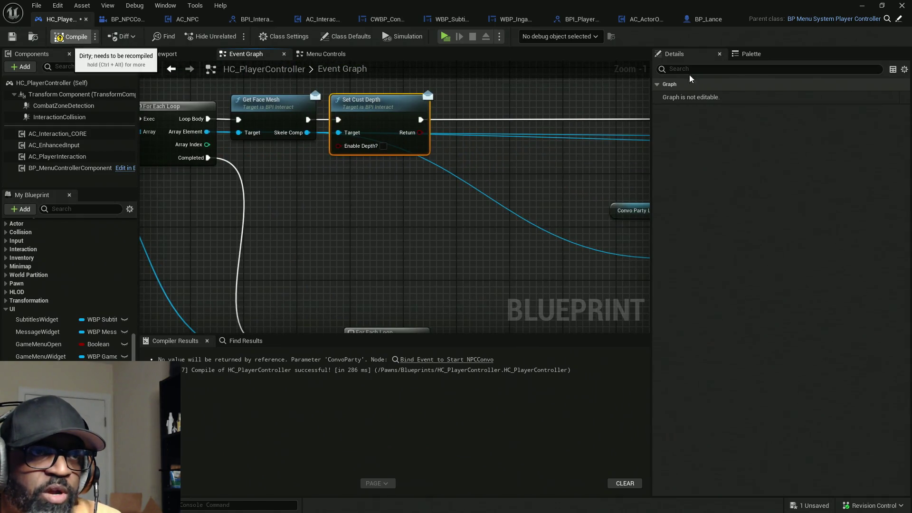
click(71, 36)
- Play-test by walking to Fen and starting a conversation, then exit and save
click(447, 37)
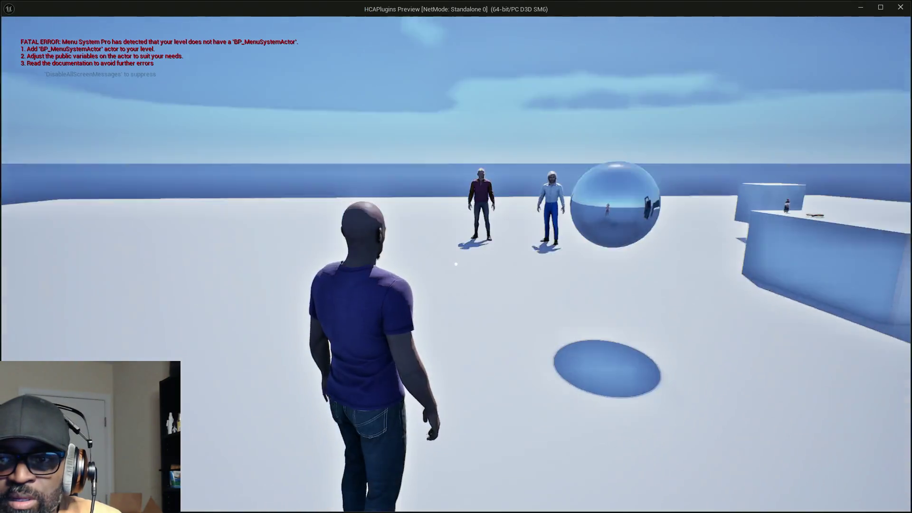
key(w)
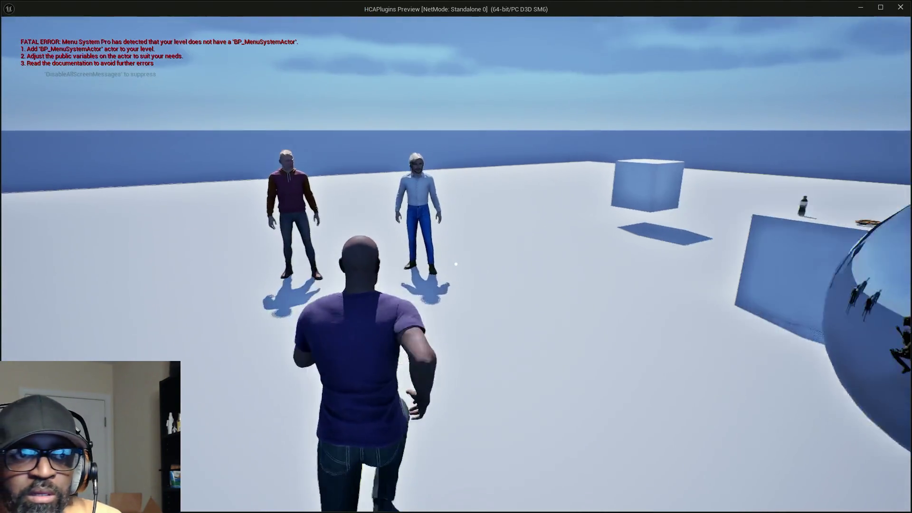
key(e)
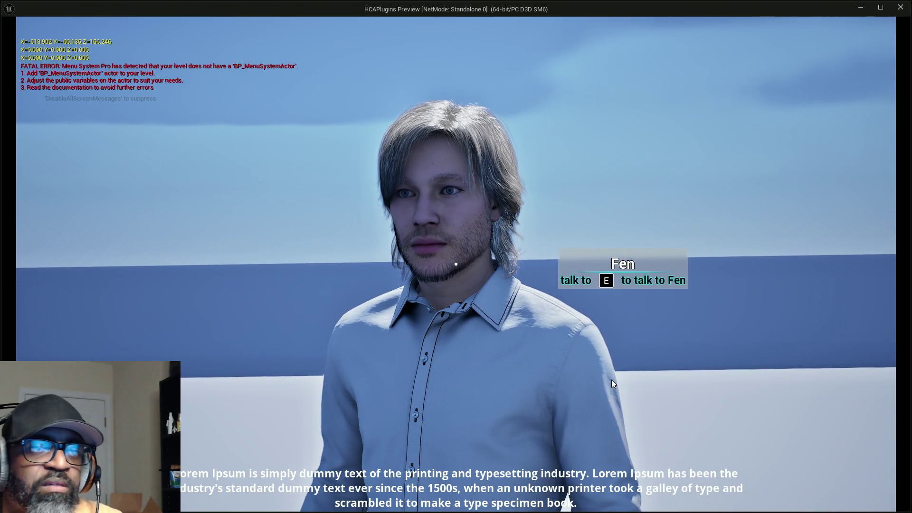
key(Escape)
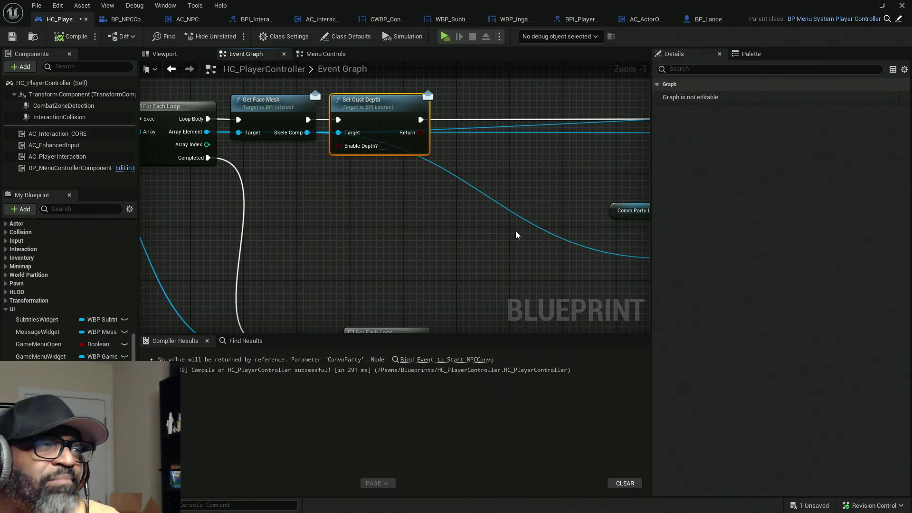
key(ctrl+s)
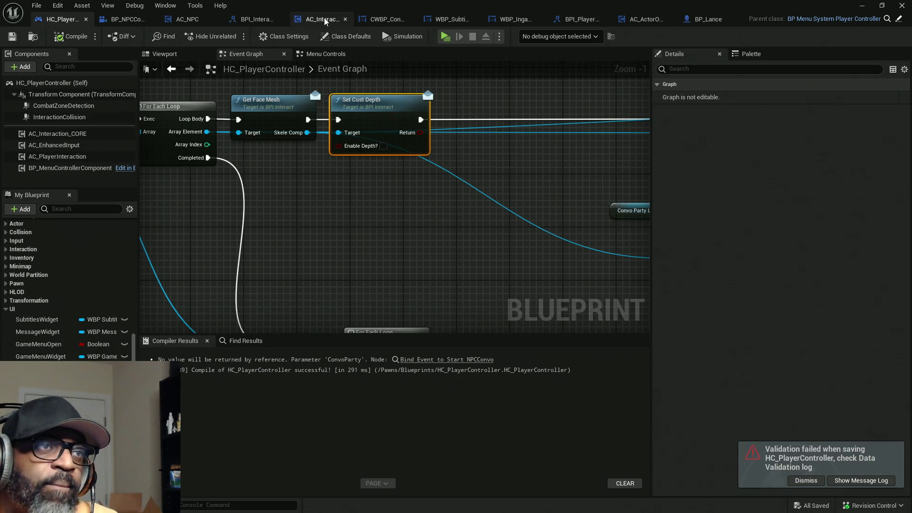
- In AC_Interaction_CORE, review the Trace for Interact function from Set Onscreen Info back to its start
click(297, 19)
drag(563, 245, 348, 219)
scroll(443, 238, down, 4)
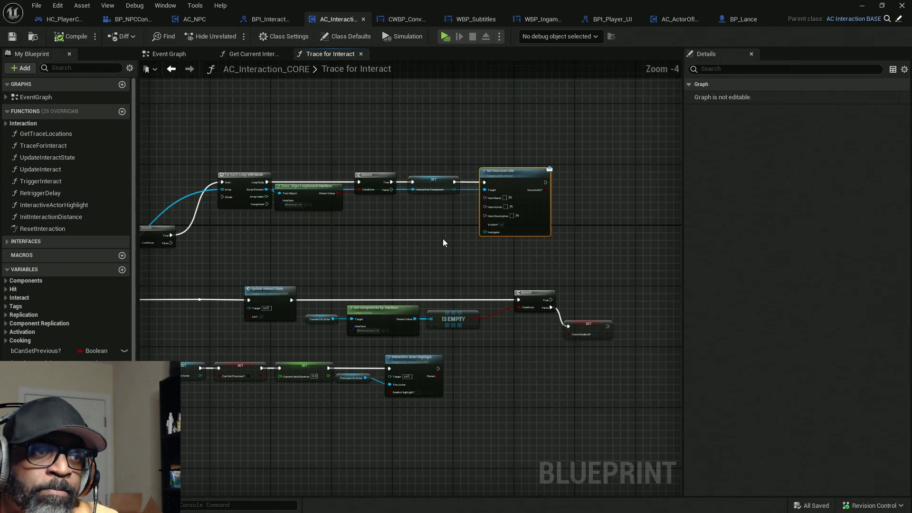
scroll(423, 244, up, 2)
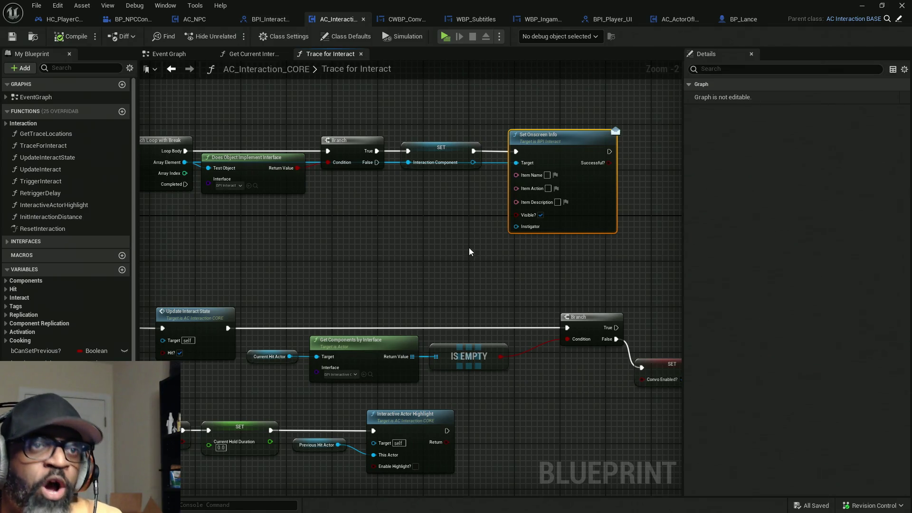
mouse_move(504, 93)
mouse_down()
mouse_move(582, 244)
mouse_move(657, 352)
mouse_move(642, 278)
mouse_move(615, 276)
mouse_up()
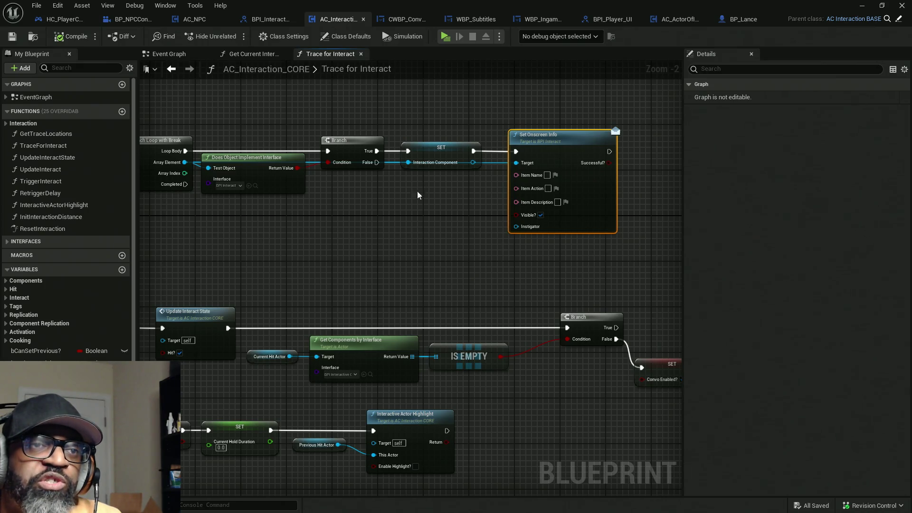
drag(451, 247, 561, 243)
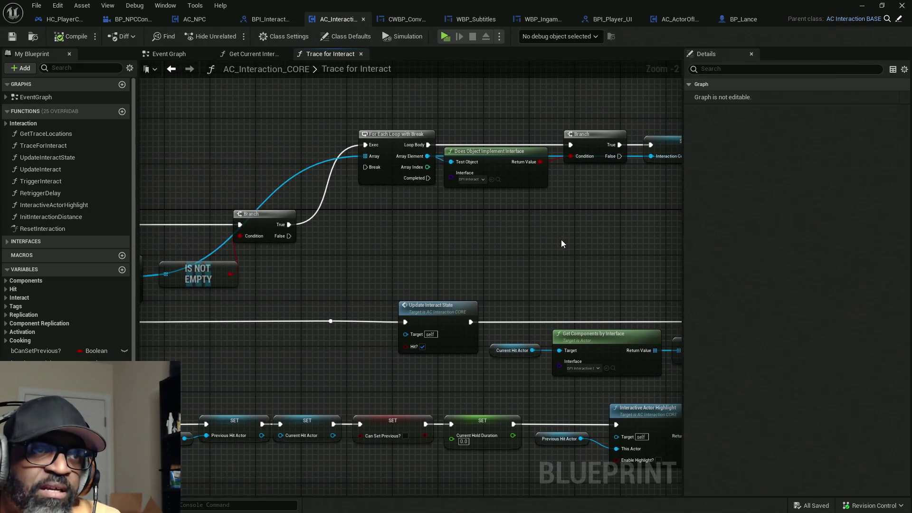
mouse_move(358, 233)
mouse_down()
mouse_move(509, 256)
mouse_move(349, 256)
mouse_move(374, 255)
mouse_move(357, 274)
mouse_move(554, 263)
mouse_move(506, 304)
mouse_move(622, 304)
mouse_up()
drag(379, 309, 589, 310)
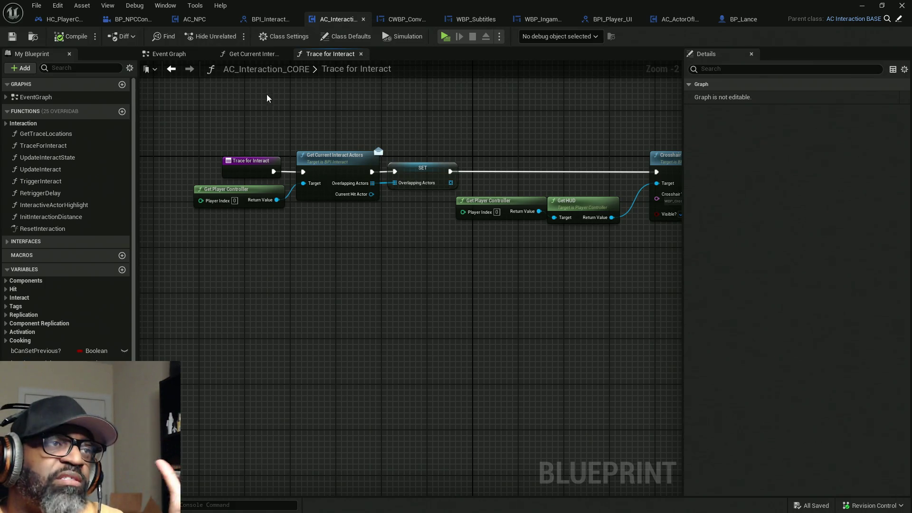
- Inspect the Event Begin Play logic and open the parent blueprint AC_Interaction_BASE
click(171, 69)
mouse_move(262, 277)
mouse_down()
mouse_move(368, 355)
mouse_move(393, 258)
mouse_move(435, 388)
mouse_move(435, 365)
mouse_up()
click(336, 183)
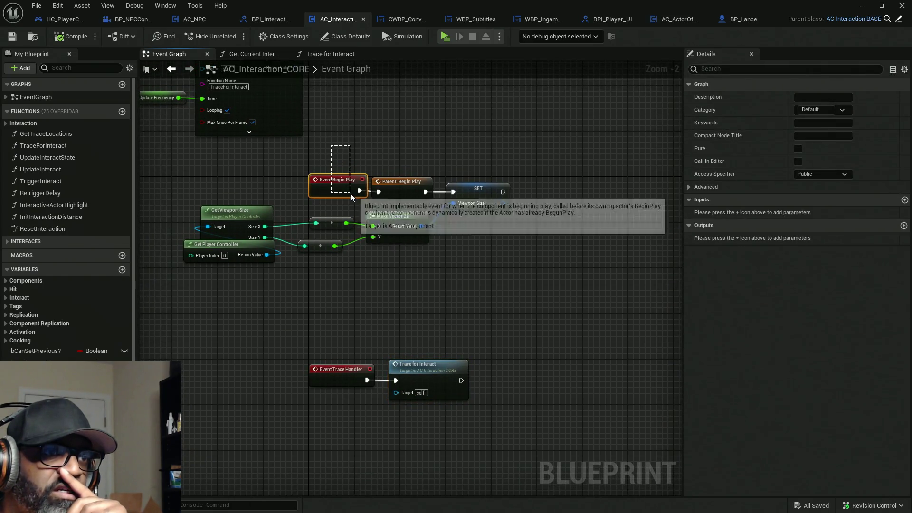
drag(400, 130, 435, 201)
drag(458, 147, 523, 264)
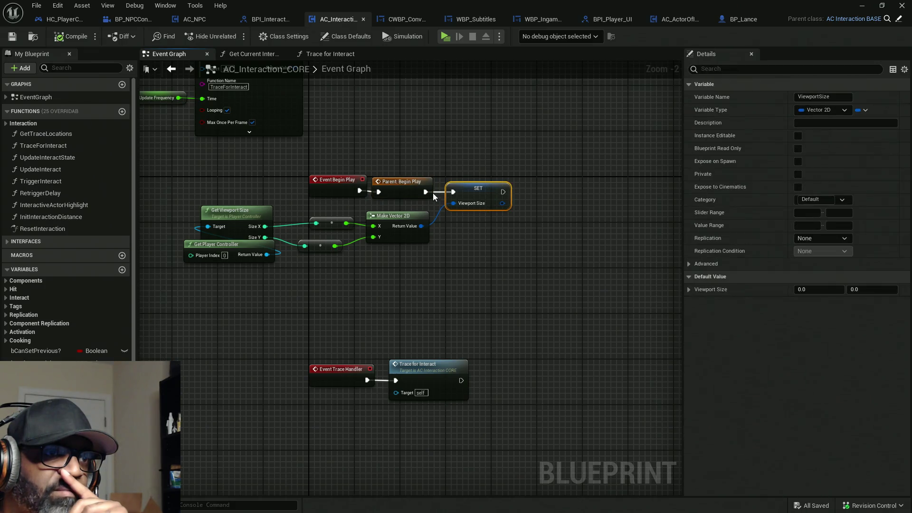
click(404, 185)
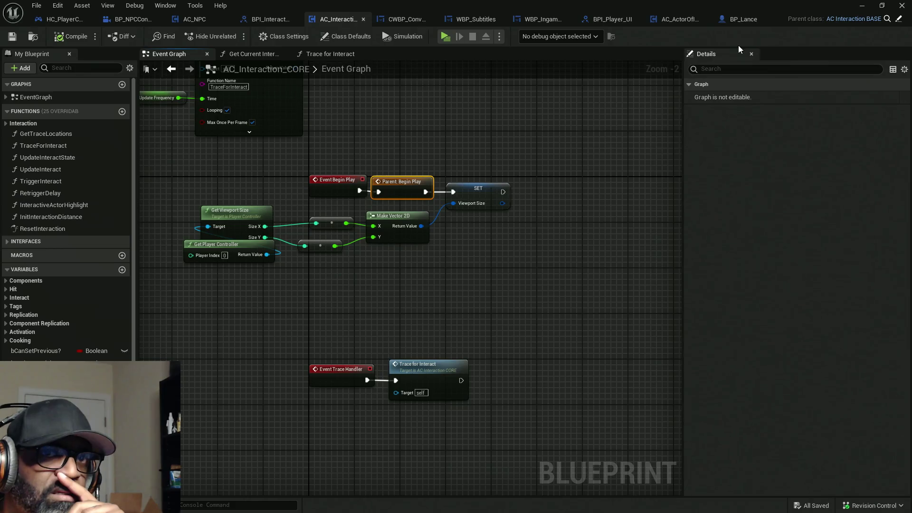
click(899, 19)
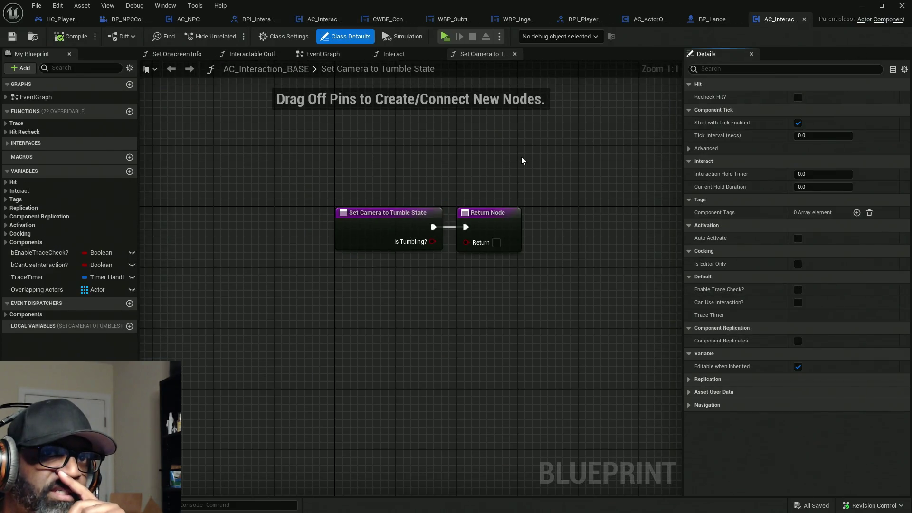
- Show AC_Interaction_BASE's Event Graph at the Create Event and Set Timer trace timer setup
click(323, 53)
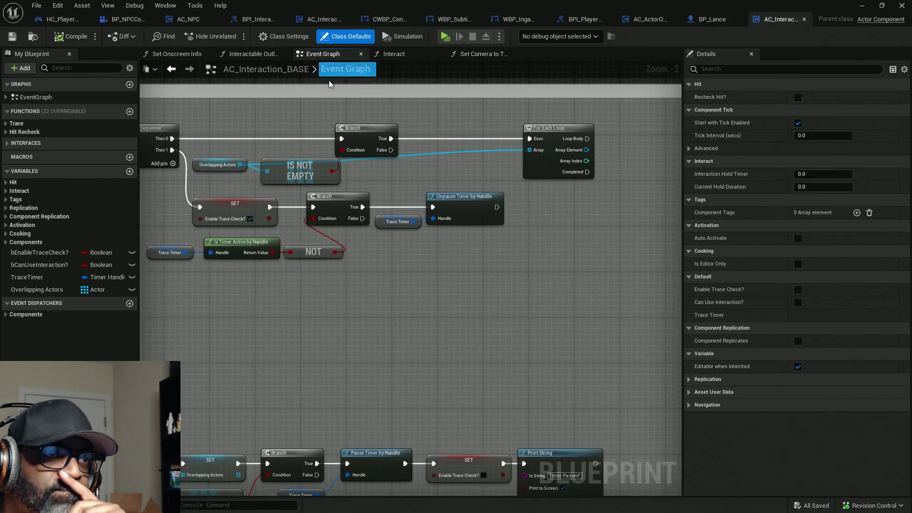
scroll(306, 245, down, 4)
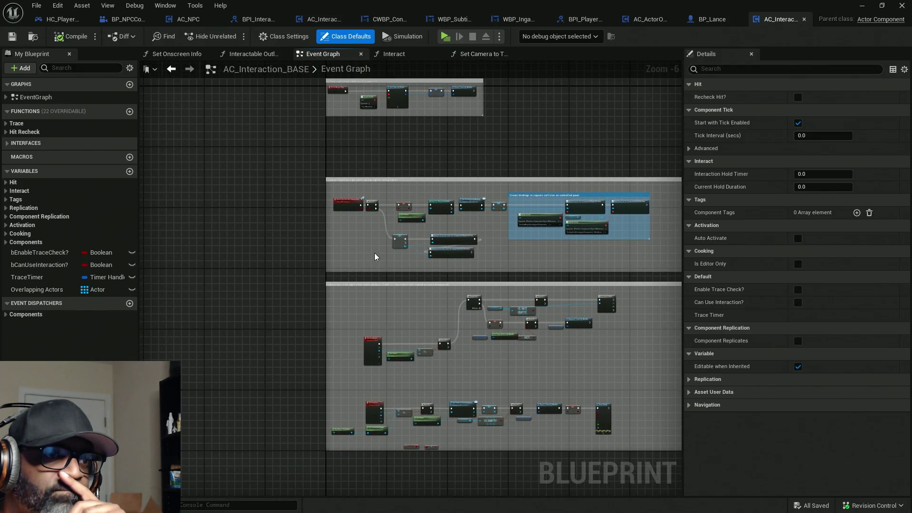
scroll(363, 264, up, 6)
click(320, 270)
drag(356, 236, 558, 267)
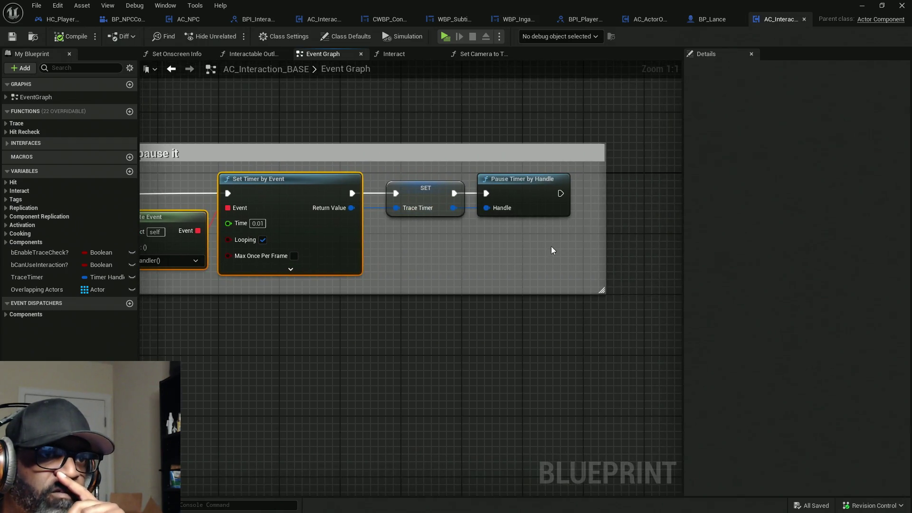
scroll(418, 308, down, 2)
drag(418, 312, 424, 234)
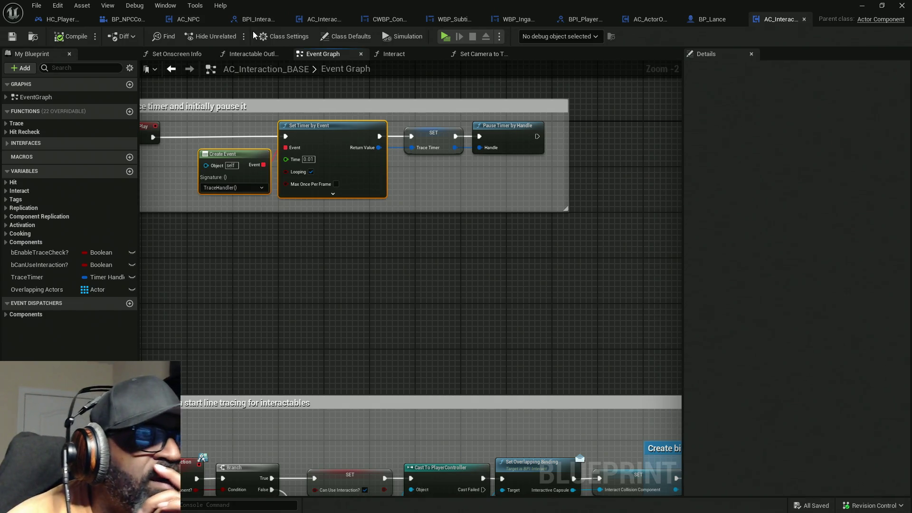
- Check HC_PlayerController's graph, enlarging it over the compiler log
click(61, 19)
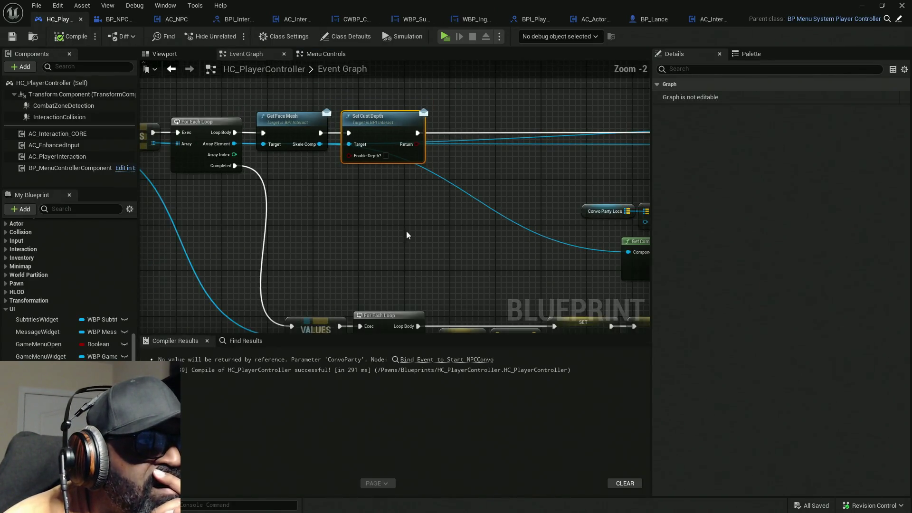
drag(442, 334, 435, 428)
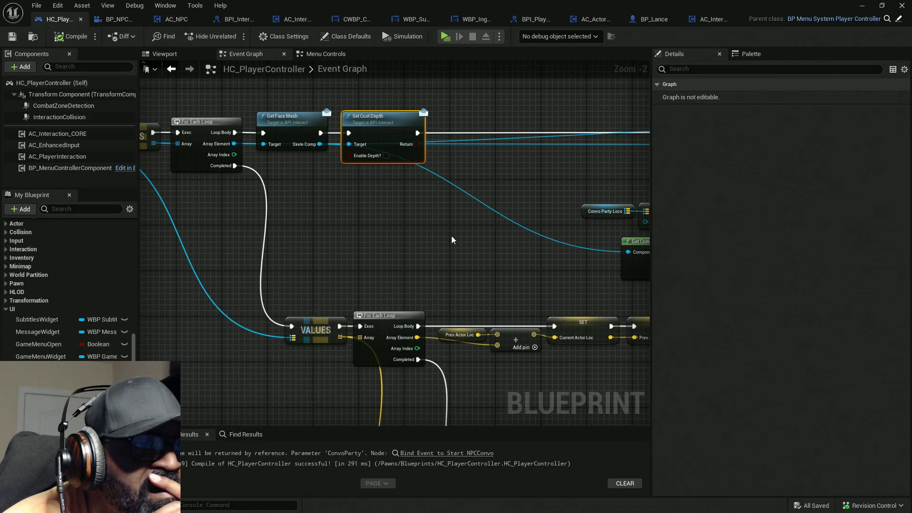
drag(452, 236, 401, 239)
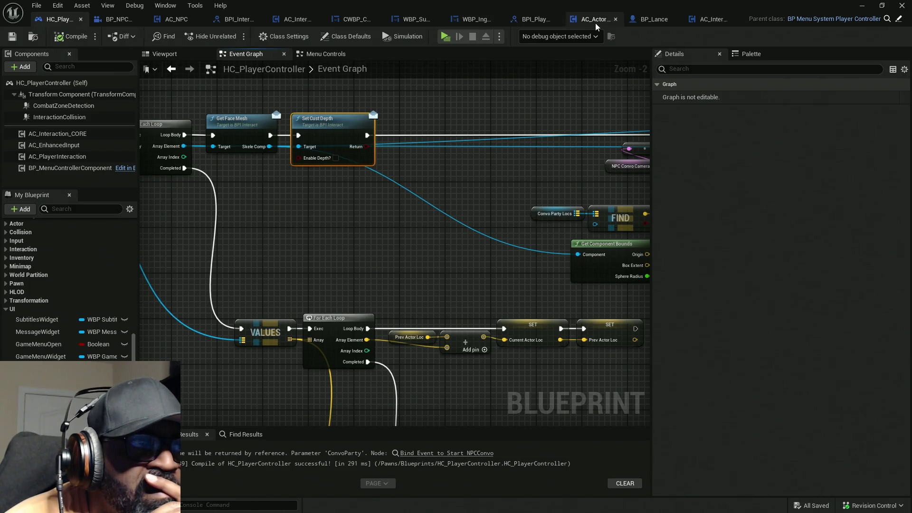
- Back in AC_Interaction_BASE, expand the Trace and Hit Recheck categories and add a new function
click(700, 22)
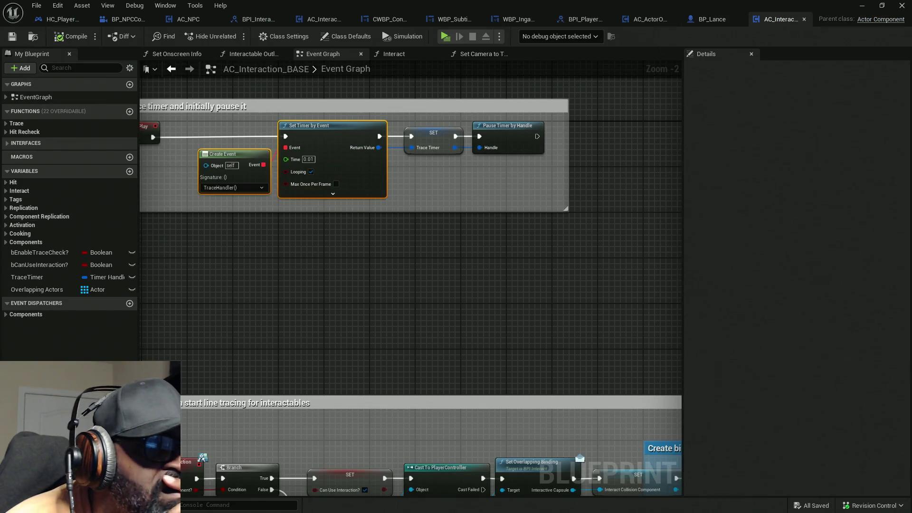
click(6, 124)
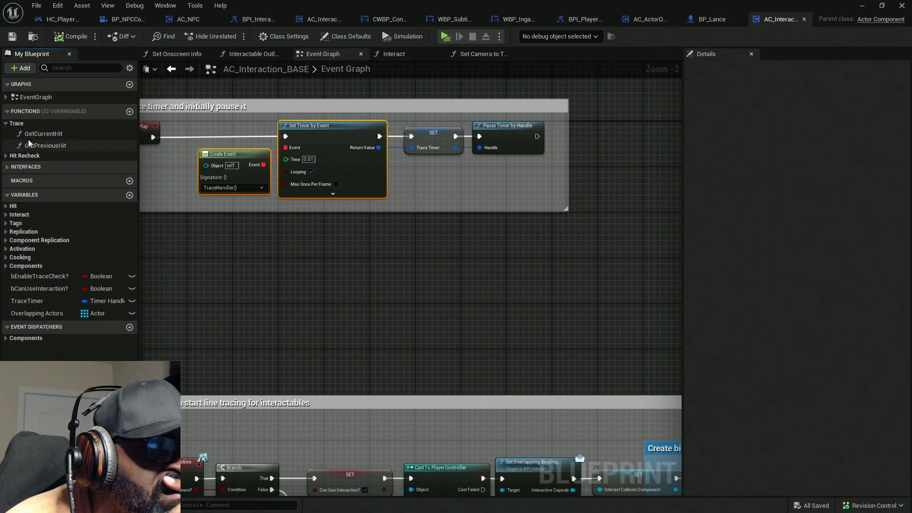
click(7, 159)
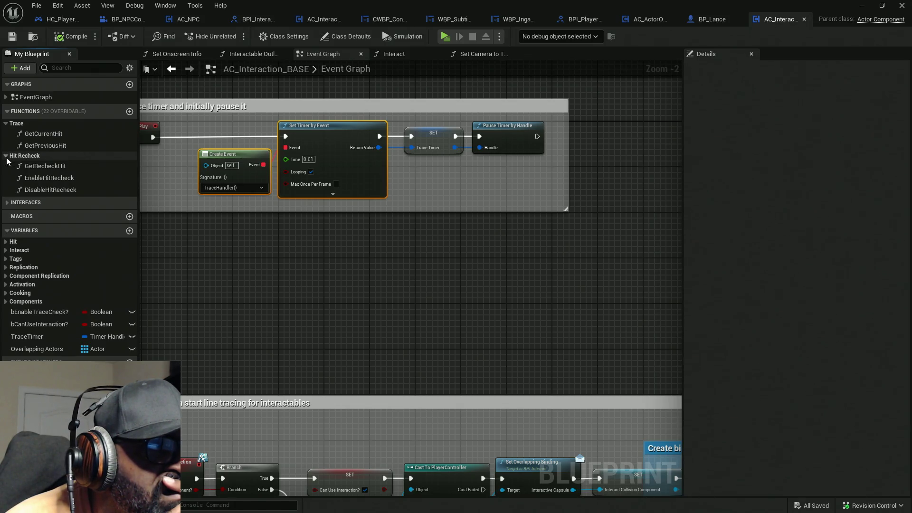
click(7, 203)
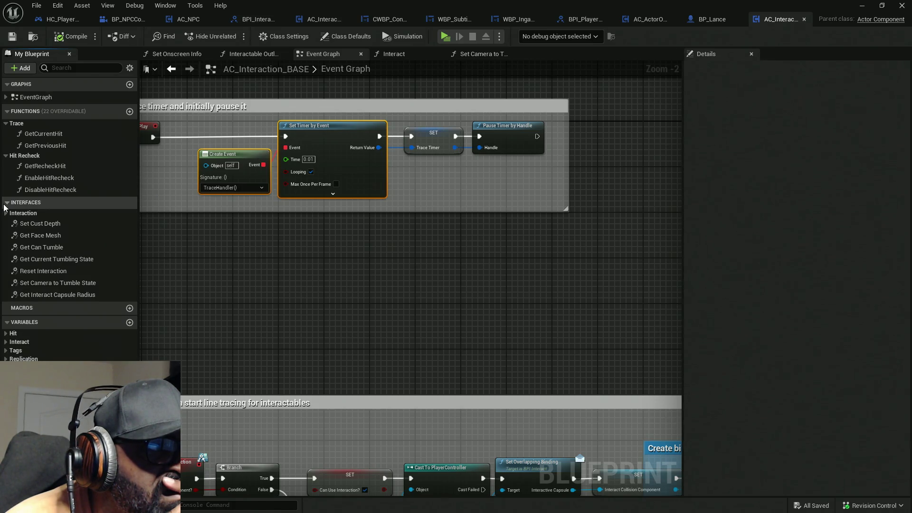
click(4, 204)
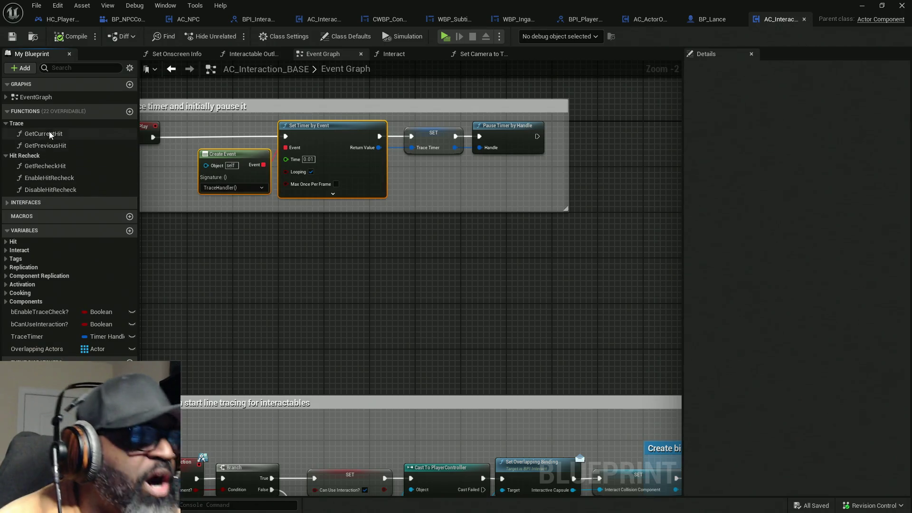
click(129, 112)
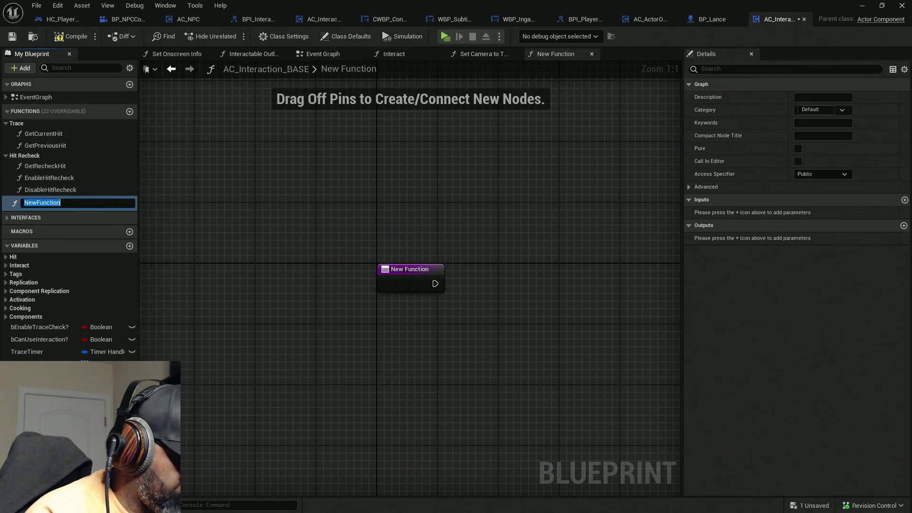
- Name the new function PauseTrace and file it under the Trace category
text(PauseTrace)
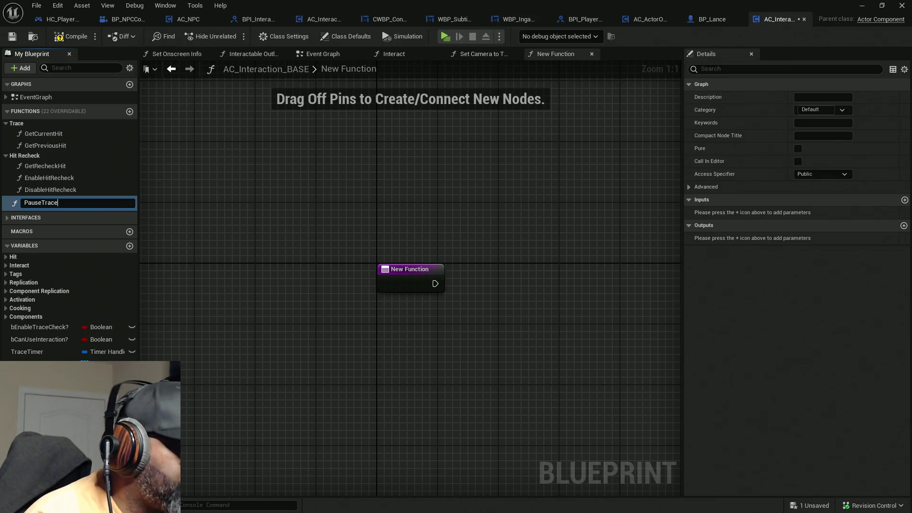
key(Return)
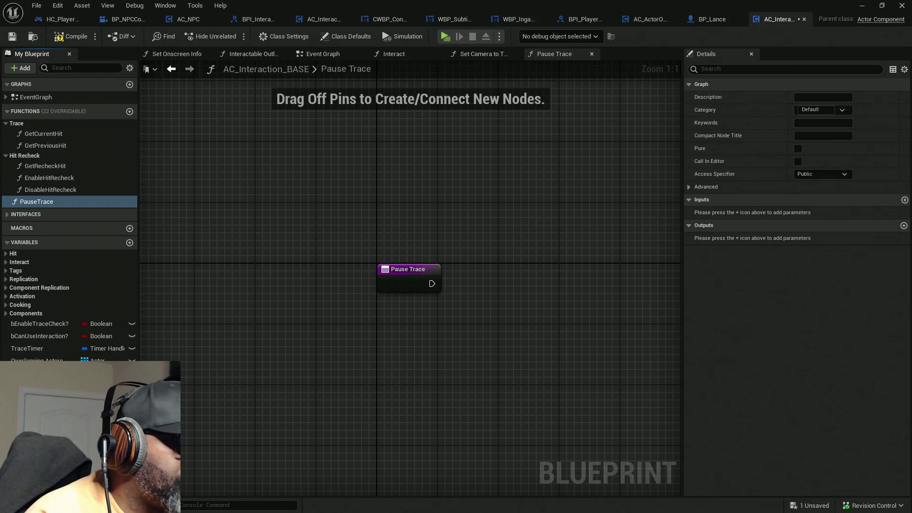
mouse_move(93, 201)
mouse_down()
mouse_move(52, 139)
mouse_move(17, 126)
mouse_up()
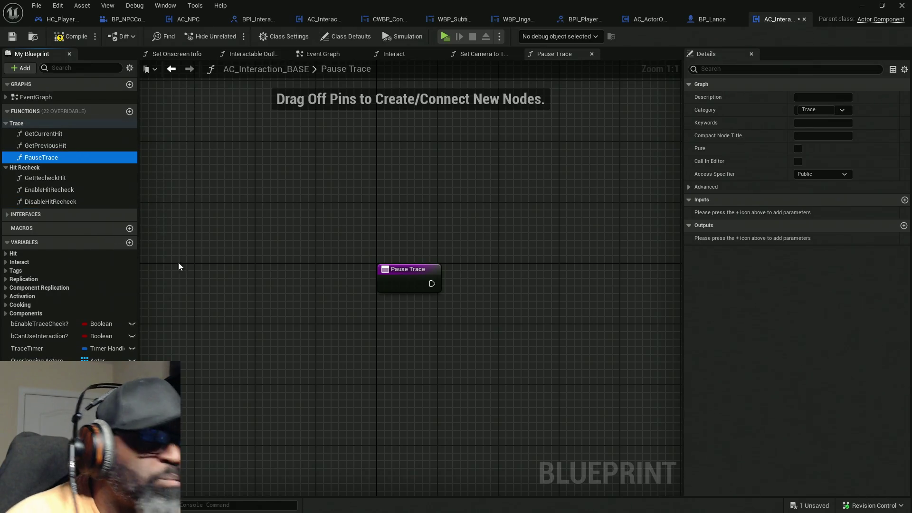
drag(318, 263, 285, 284)
- Add a Trace Timer getter feeding a Pause Timer by Handle node
mouse_move(29, 348)
mouse_down()
mouse_move(305, 293)
mouse_move(357, 295)
mouse_move(350, 303)
mouse_move(401, 272)
mouse_up()
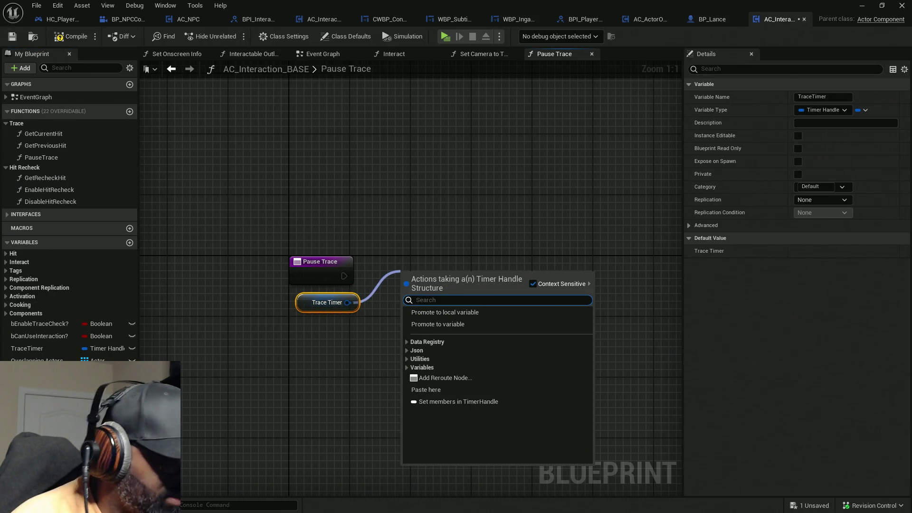
text(pau)
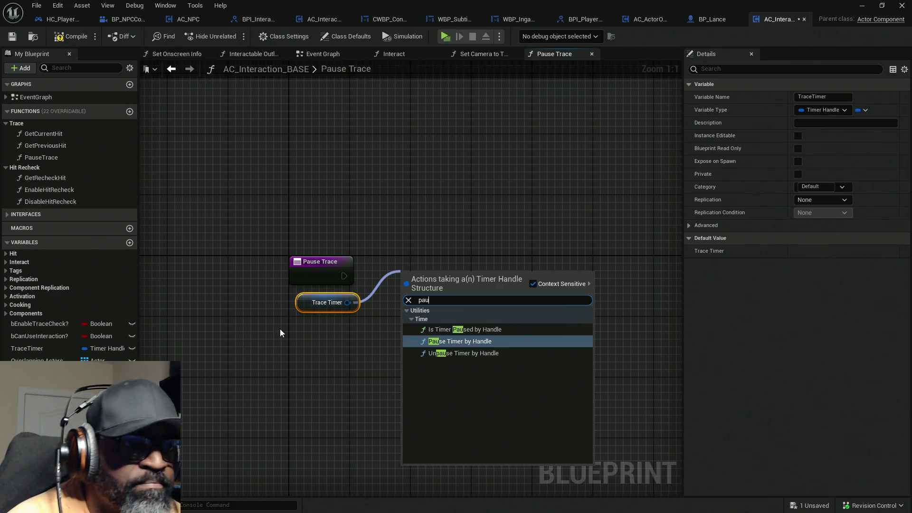
click(481, 341)
drag(399, 292, 346, 276)
drag(316, 306, 303, 424)
mouse_move(447, 283)
mouse_down()
mouse_move(520, 283)
mouse_move(506, 376)
mouse_up()
- Add a Branch after the Pause Trace entry, with True driving Pause Timer by Handle
click(393, 275)
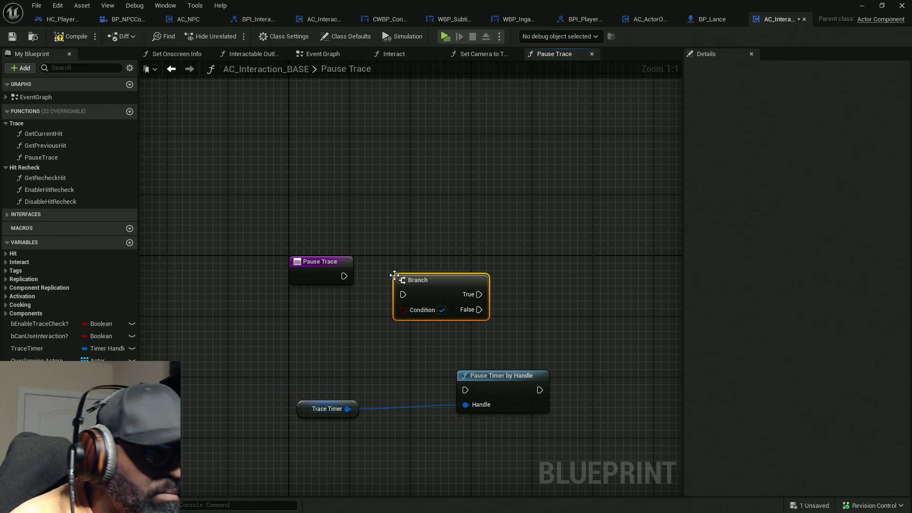
drag(344, 276, 350, 280)
drag(440, 298, 449, 279)
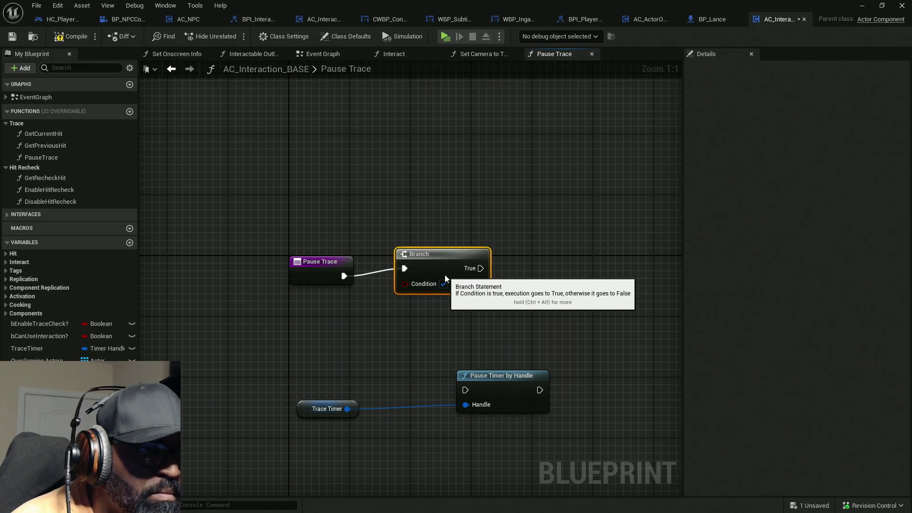
mouse_move(466, 390)
mouse_down()
mouse_move(506, 284)
mouse_move(489, 275)
mouse_up()
mouse_move(506, 390)
mouse_down()
mouse_move(537, 353)
mouse_move(591, 219)
mouse_up()
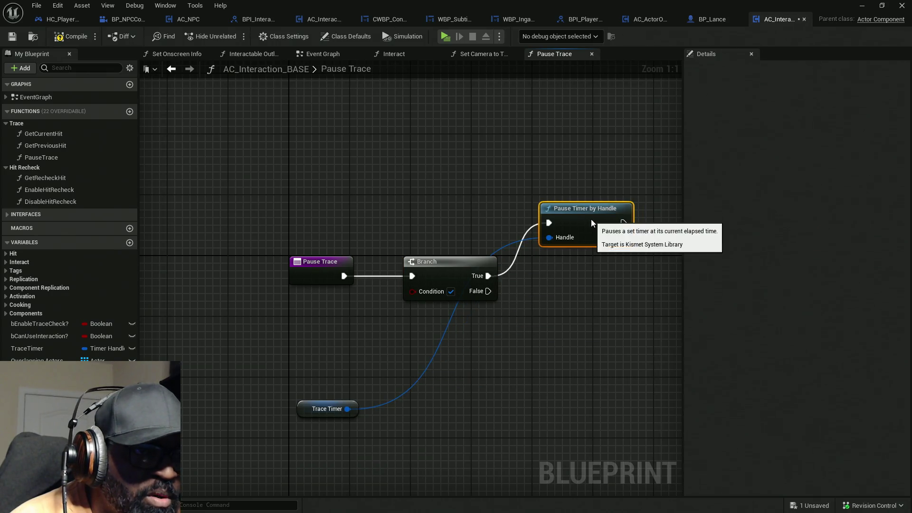
mouse_move(309, 412)
mouse_down()
mouse_move(423, 245)
mouse_move(468, 239)
mouse_up()
drag(452, 196, 551, 245)
- Add an Unpause Timer by Handle on Trace Timer, driven by the Branch's False output
key(ctrl+c)
key(ctrl+v)
drag(617, 321, 488, 291)
drag(646, 315, 592, 323)
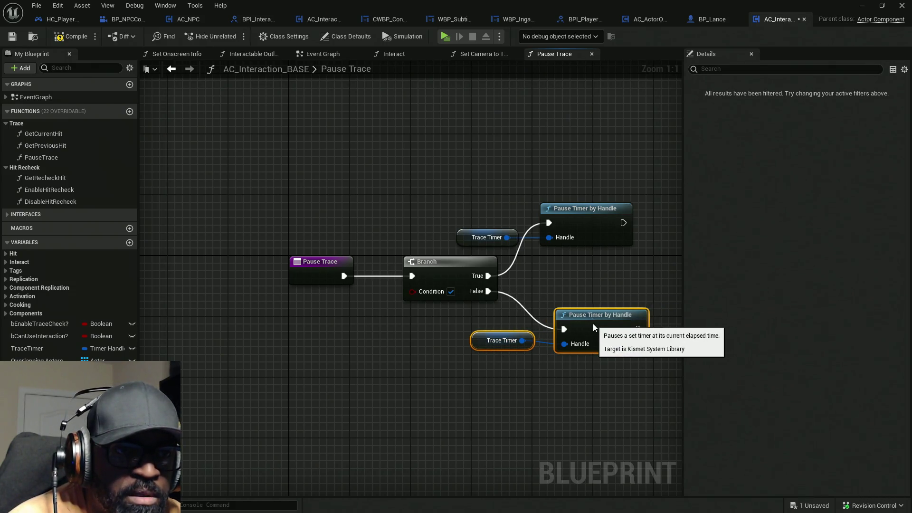
click(594, 328)
key(Delete)
drag(515, 341, 568, 321)
text(unpau)
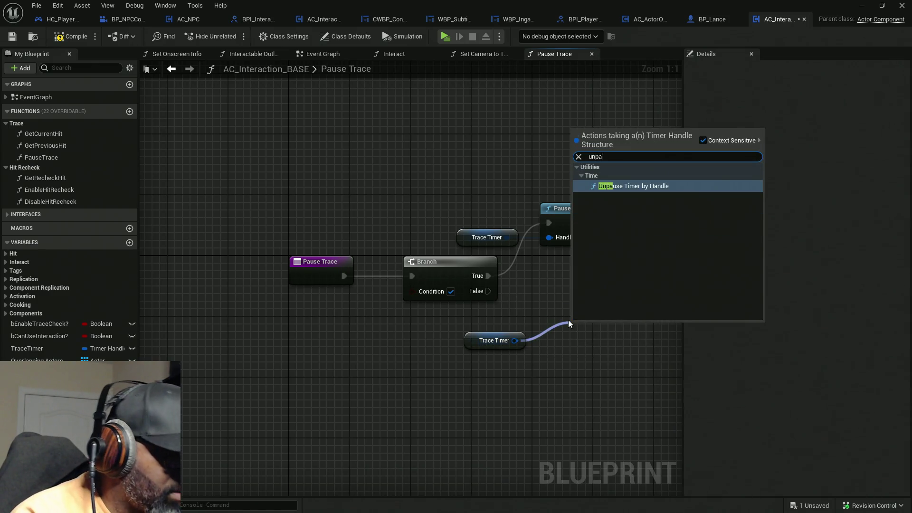
key(Return)
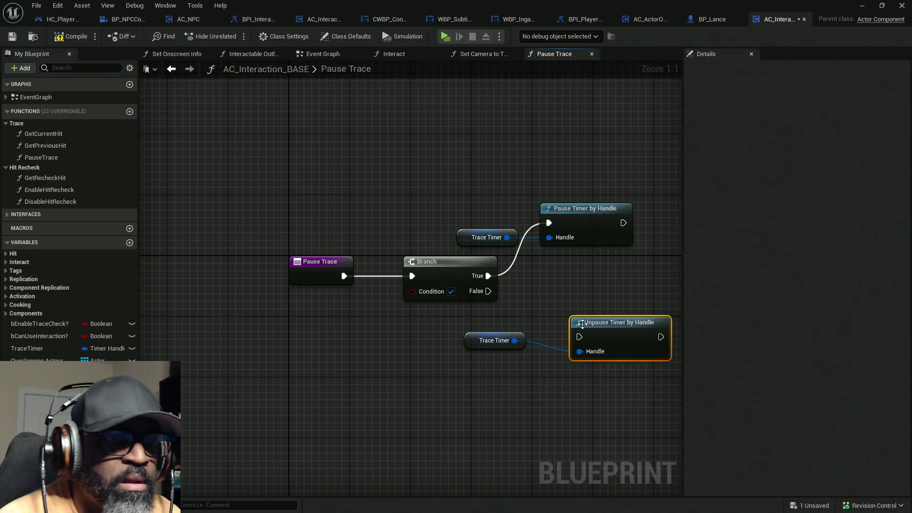
drag(579, 337, 488, 291)
drag(637, 341, 606, 333)
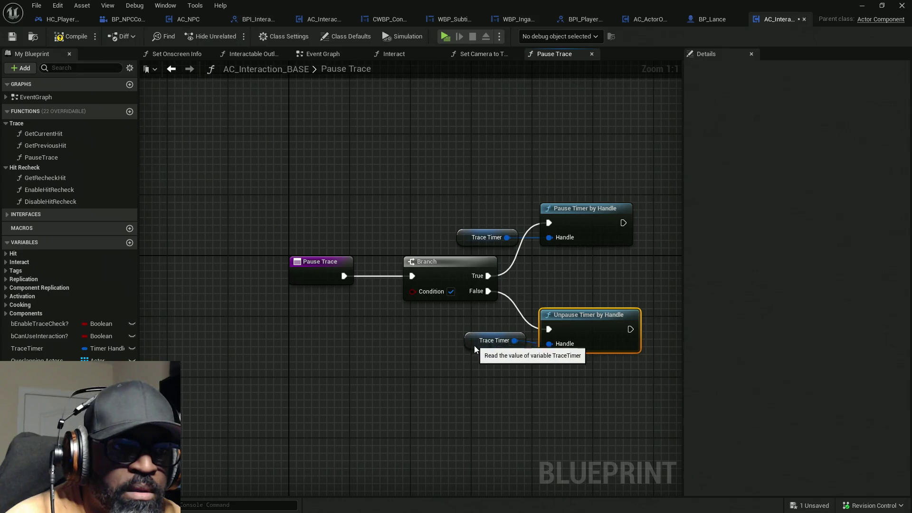
drag(474, 346, 474, 354)
- Expose the Branch condition as a function input named bPause? and save the blueprint
drag(412, 291, 314, 270)
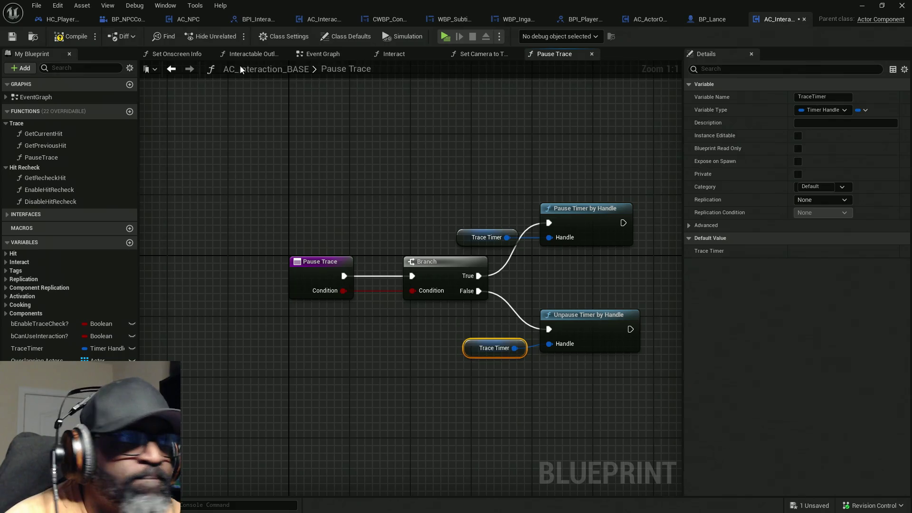
click(329, 264)
click(717, 315)
text(bPuas)
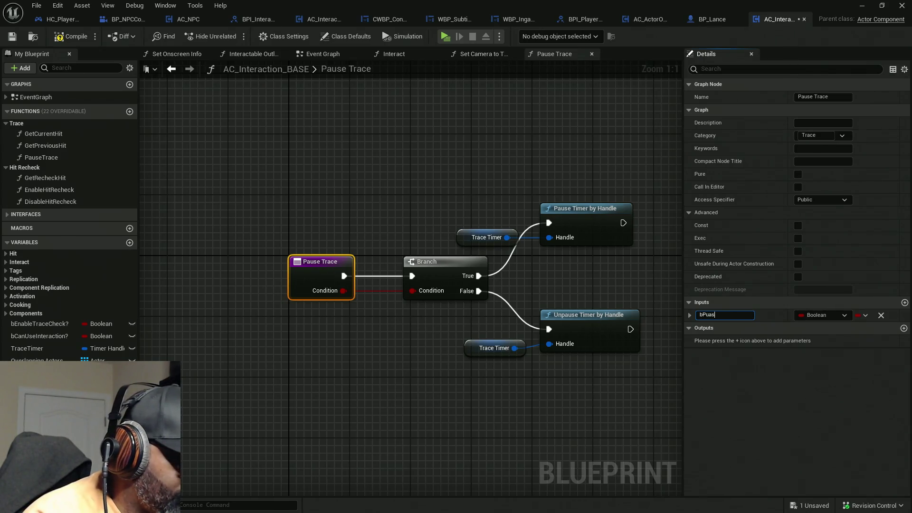
text(e?)
key(Return)
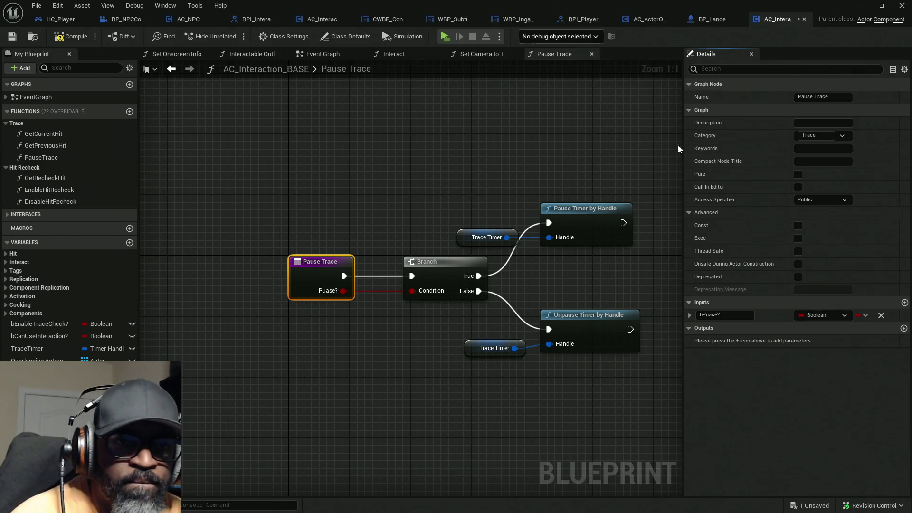
click(712, 315)
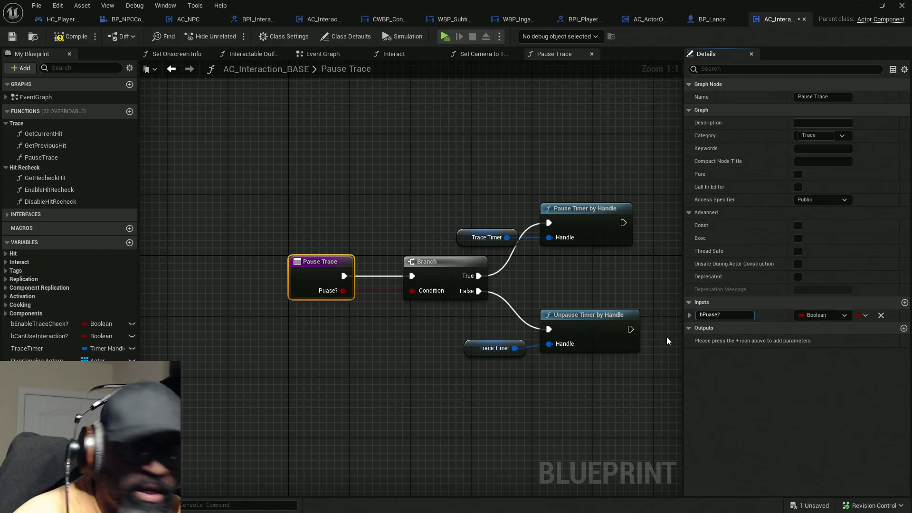
key(BackSpace)
key(Right)
text(u)
key(Return)
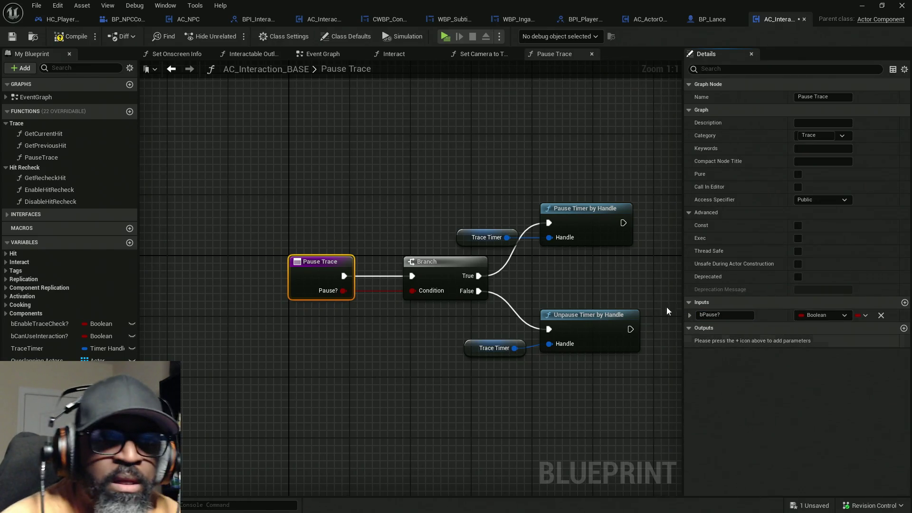
key(ctrl+s)
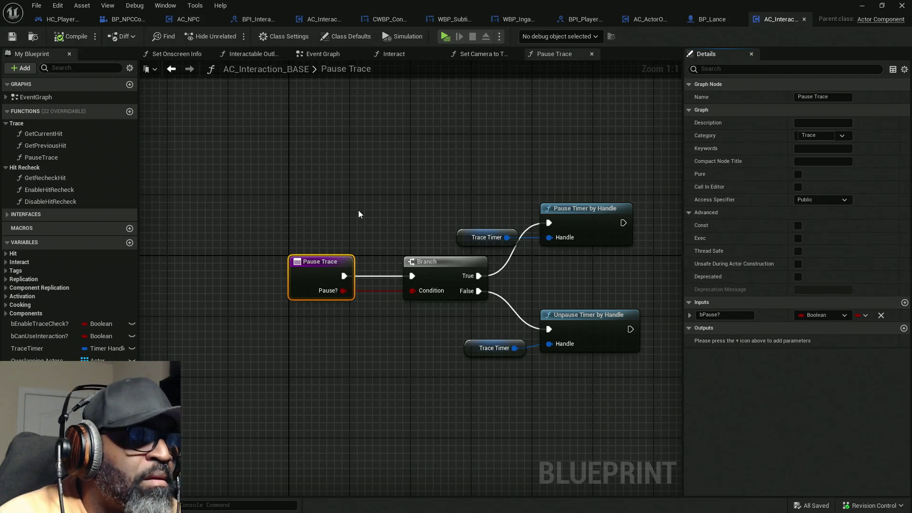
- In HC_PlayerController, search 'pause' from an AC_Interaction_CORE reference and dismiss it without adding a node
click(73, 21)
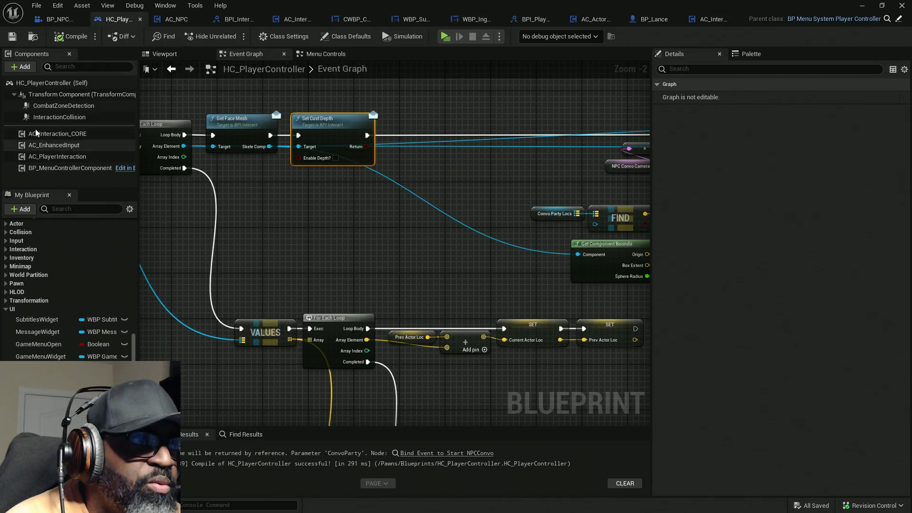
mouse_move(53, 136)
mouse_down()
mouse_move(261, 179)
mouse_move(270, 191)
mouse_move(407, 184)
mouse_up()
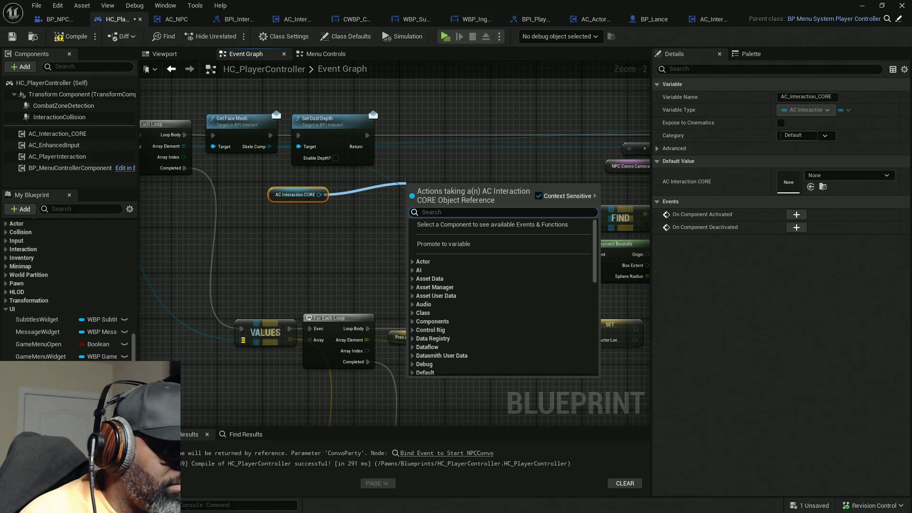
text(pause)
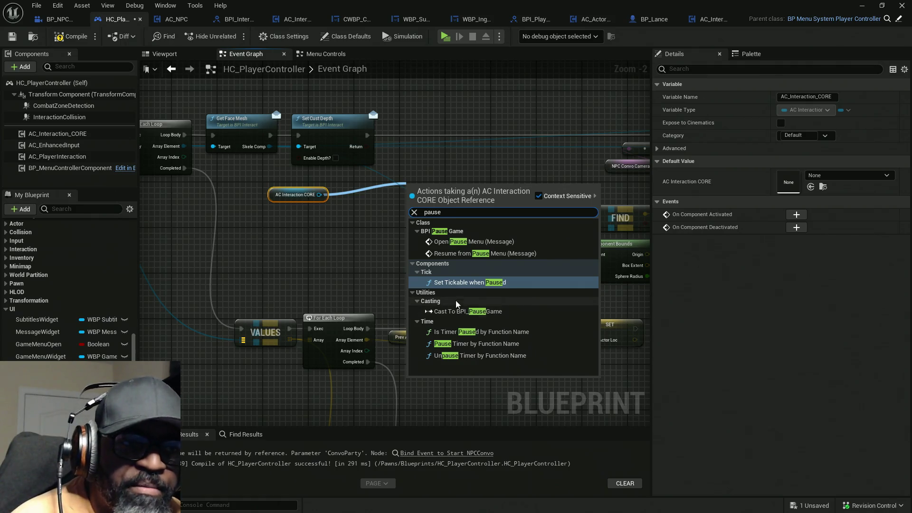
click(489, 129)
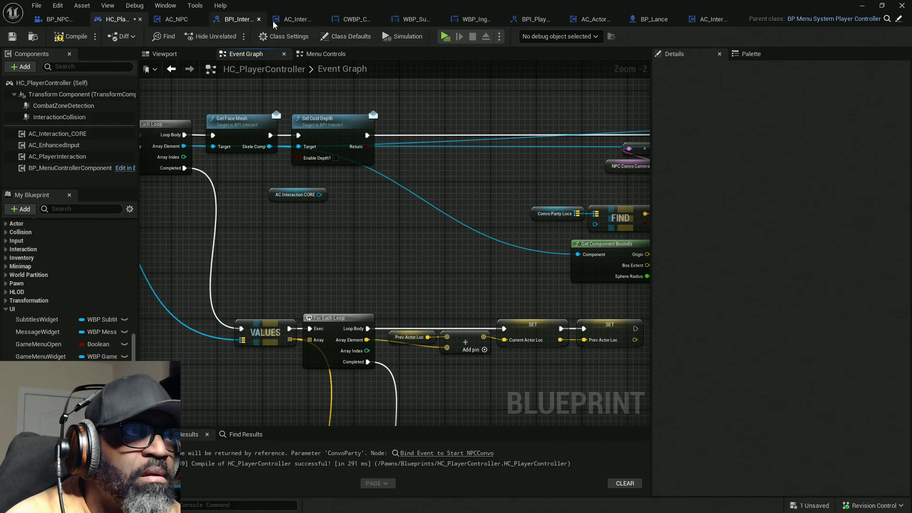
- Inspect AC_Interaction_CORE's Interaction functions and override list, also checking AC_Interaction_BASE
click(293, 21)
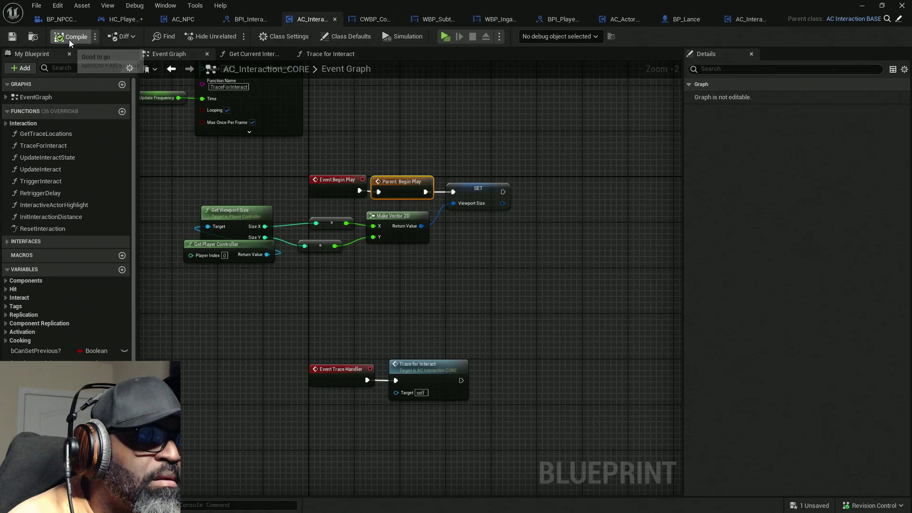
click(130, 68)
click(129, 68)
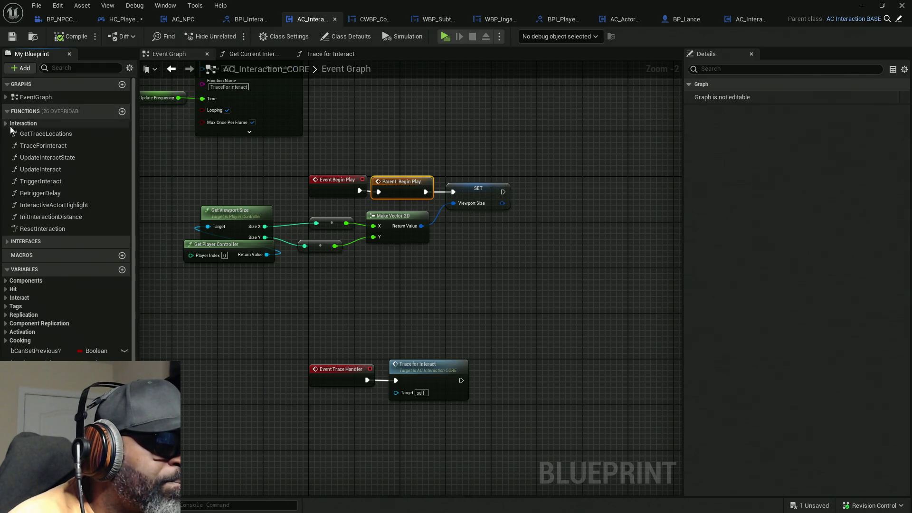
click(6, 124)
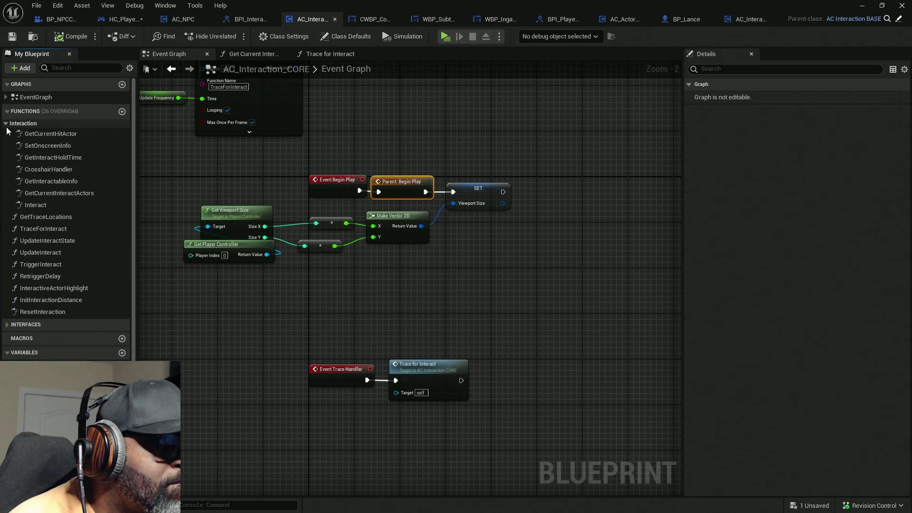
click(6, 124)
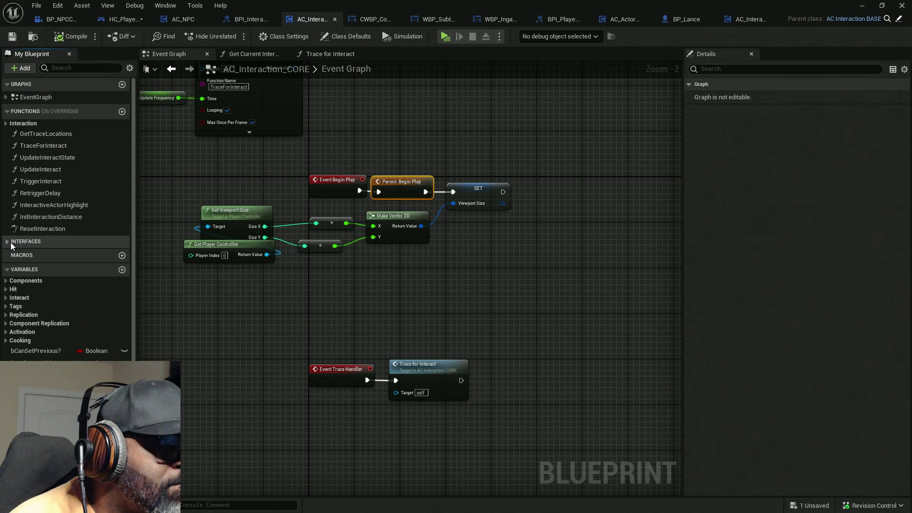
click(748, 18)
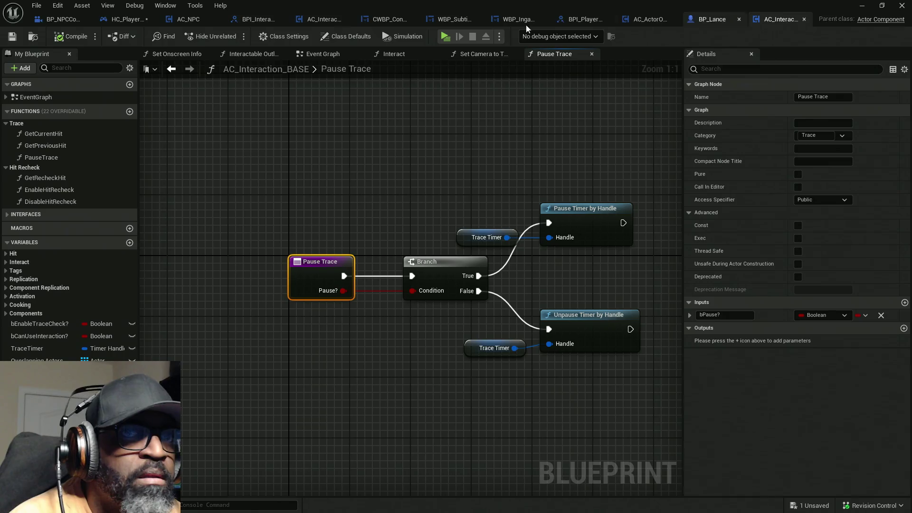
click(323, 20)
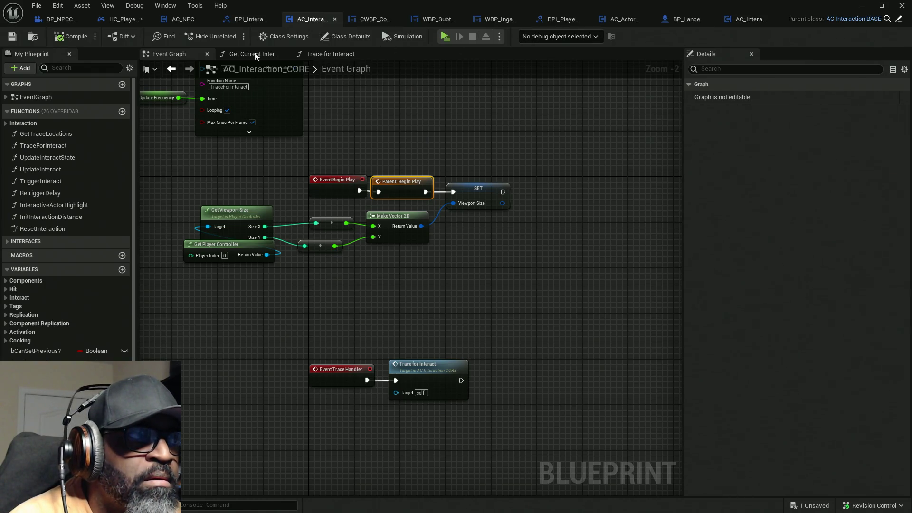
click(95, 111)
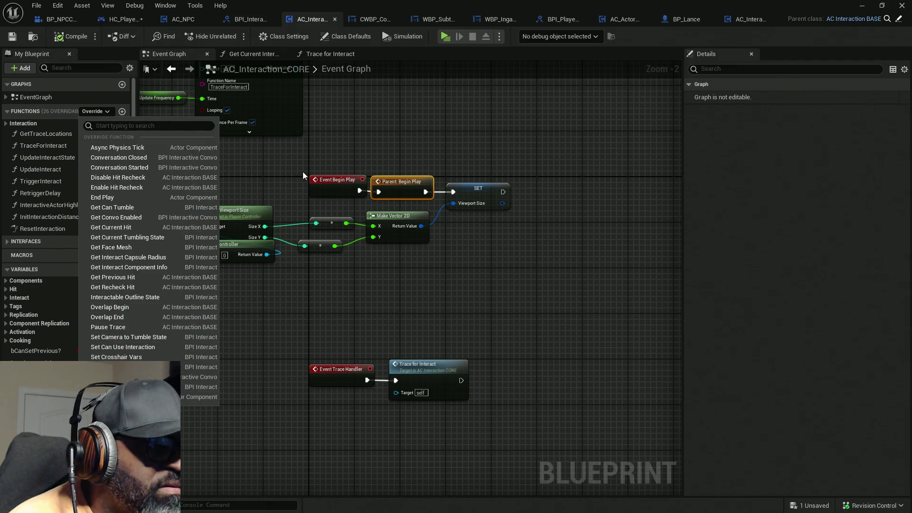
click(507, 255)
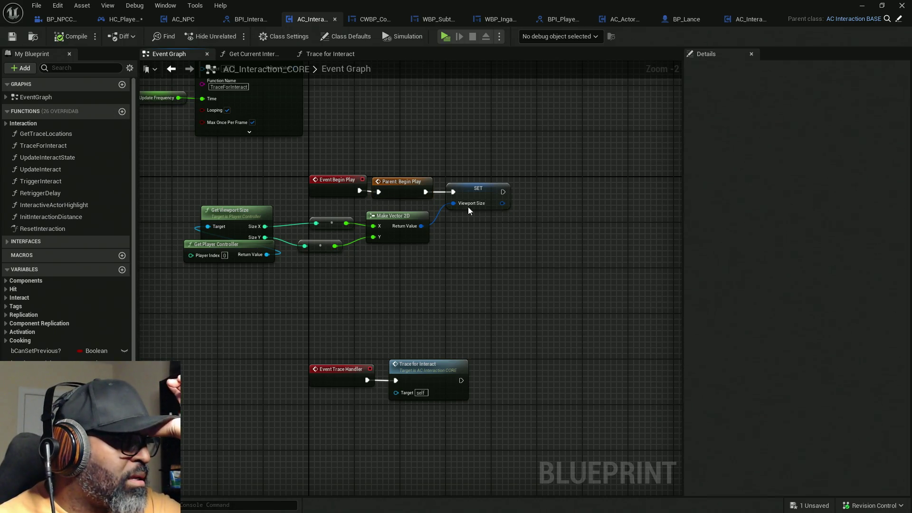
- Retry the 'pause trace' search from the AC Interaction CORE pin, then list AC_Interaction_CORE's overridable functions
click(121, 19)
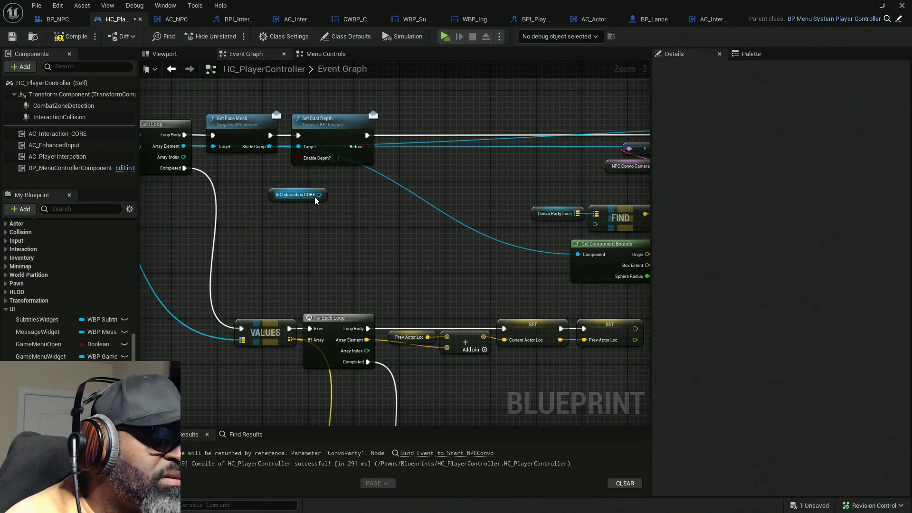
drag(315, 196, 384, 217)
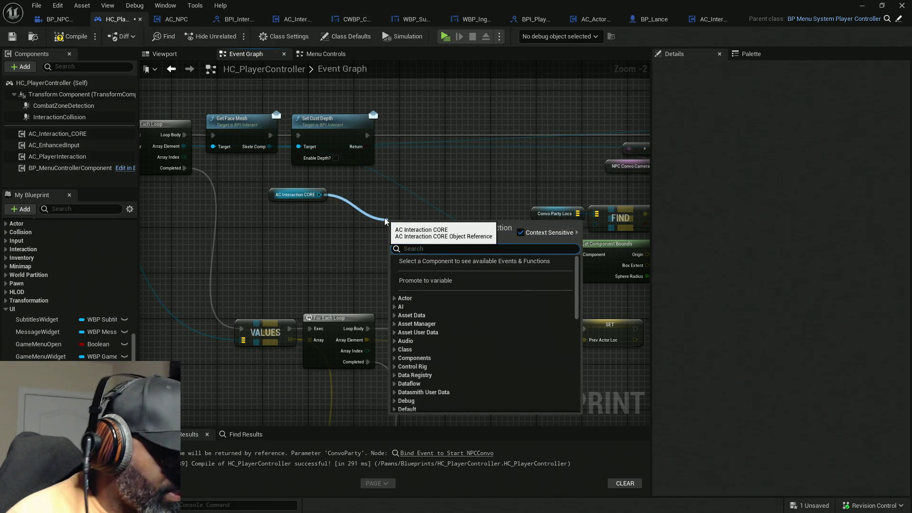
text(pause )
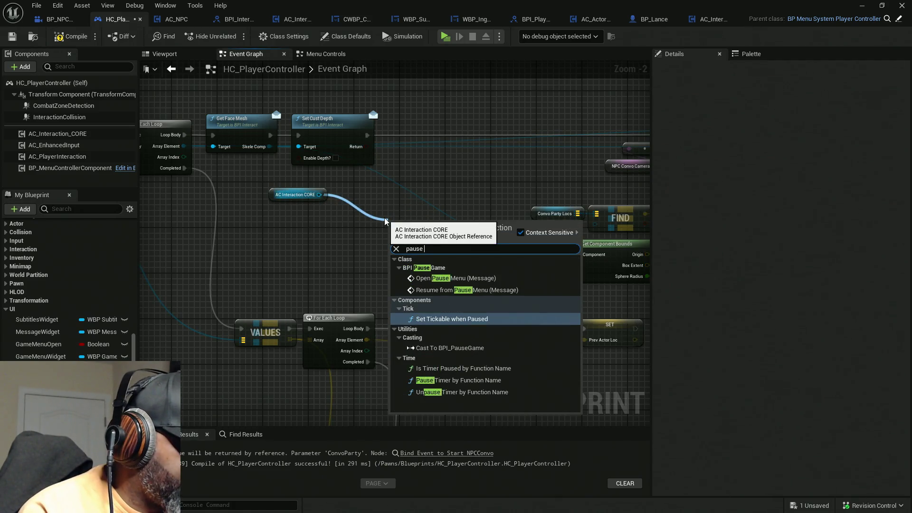
text(trace)
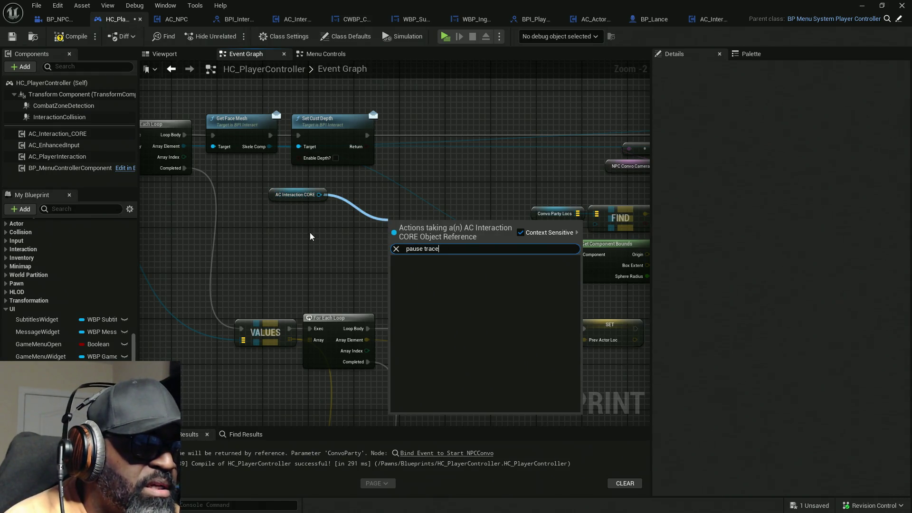
click(502, 169)
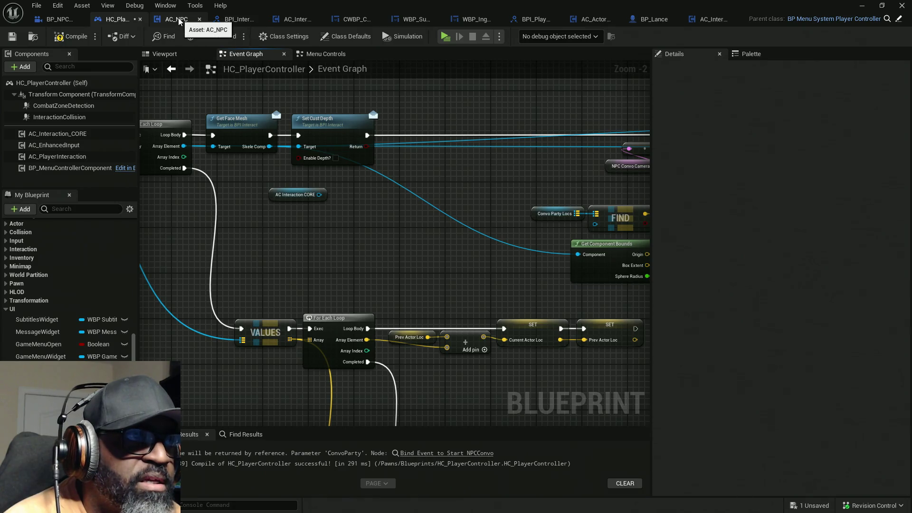
click(303, 21)
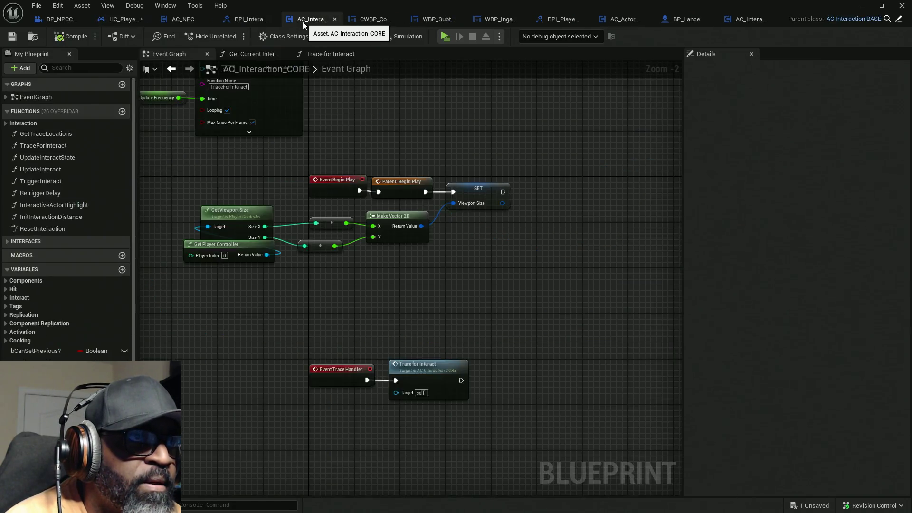
click(102, 113)
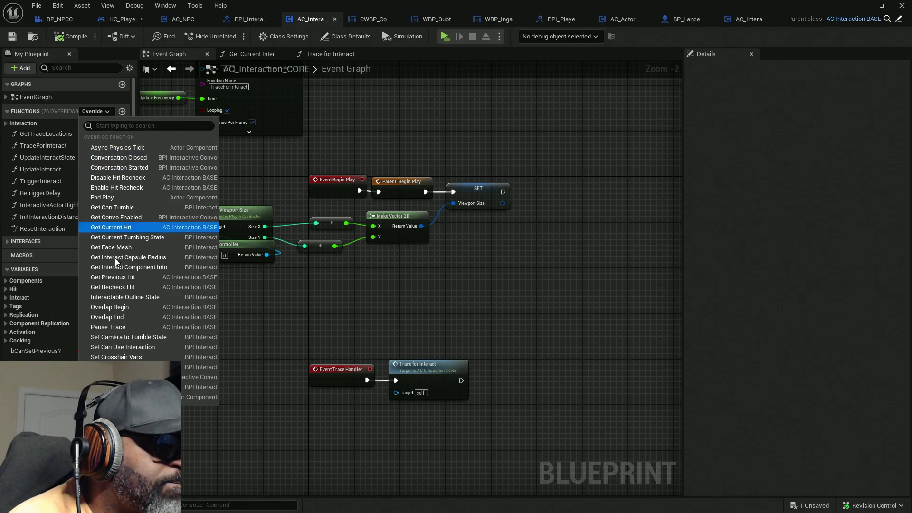
- Override Pause Trace, place its parent call beside the event, and save all assets
click(115, 329)
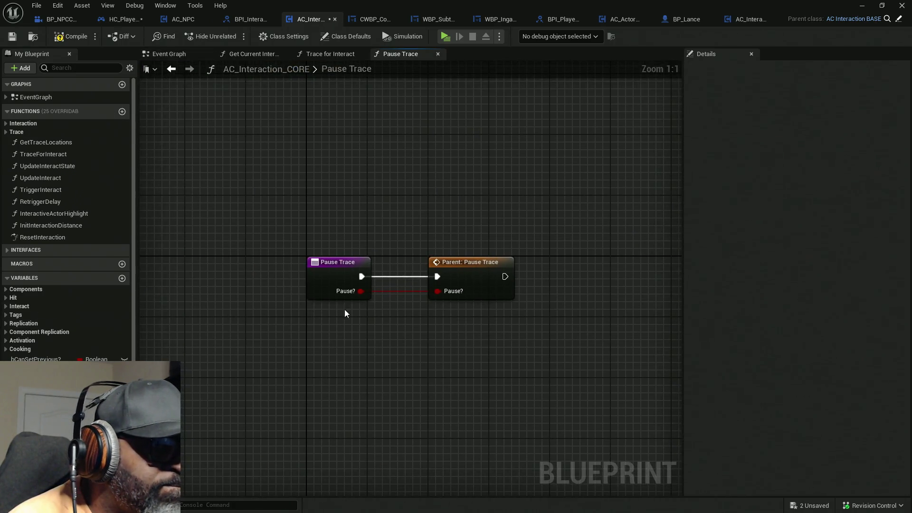
drag(467, 265, 420, 264)
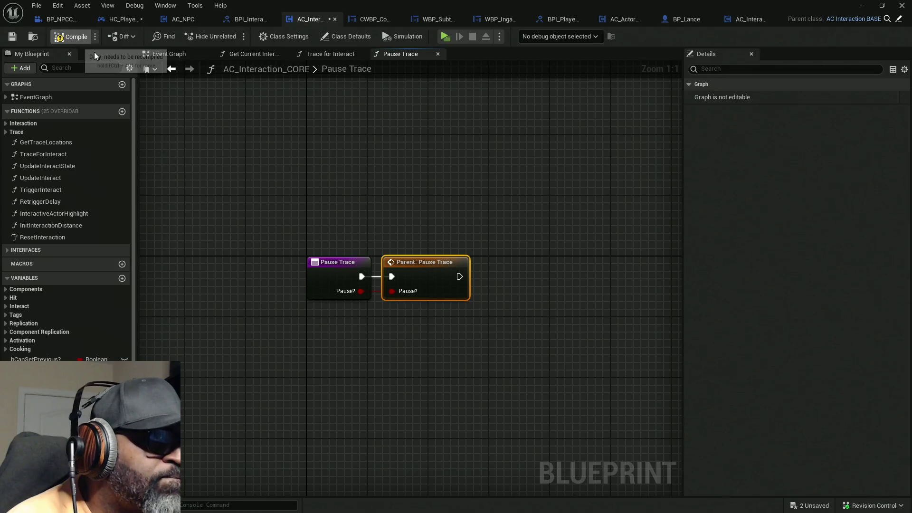
key(ctrl+shift+s)
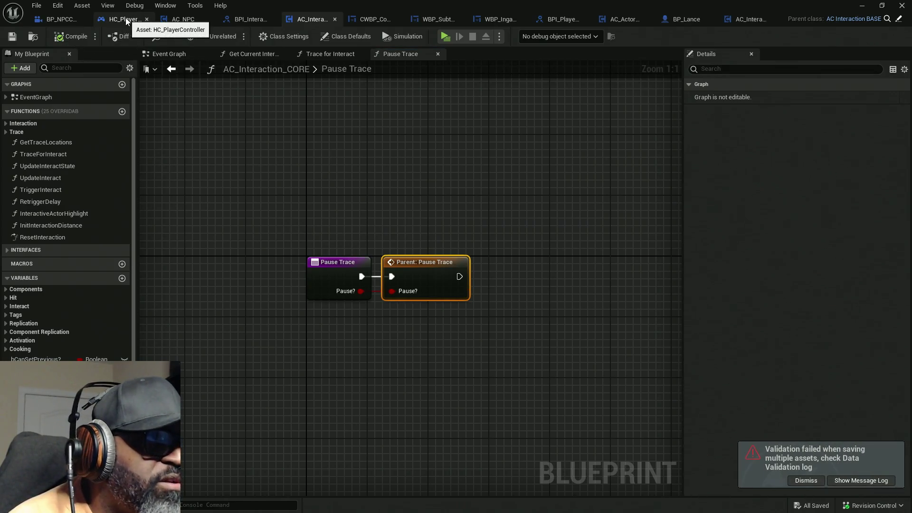
- In HC_PlayerController, search 'pause trace' from the AC Interaction CORE pin, then clear and close the search
click(115, 22)
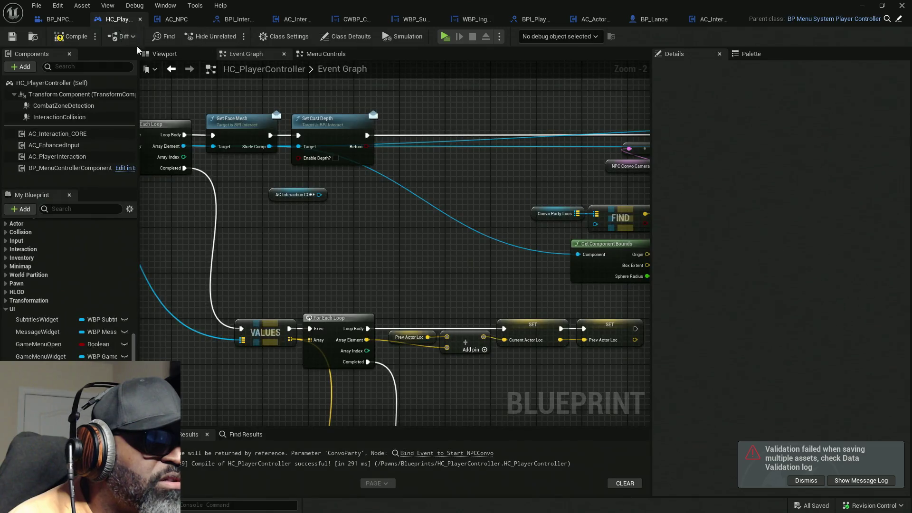
mouse_move(320, 194)
mouse_down()
mouse_move(345, 230)
mouse_move(341, 224)
mouse_up()
click(78, 54)
text(pause )
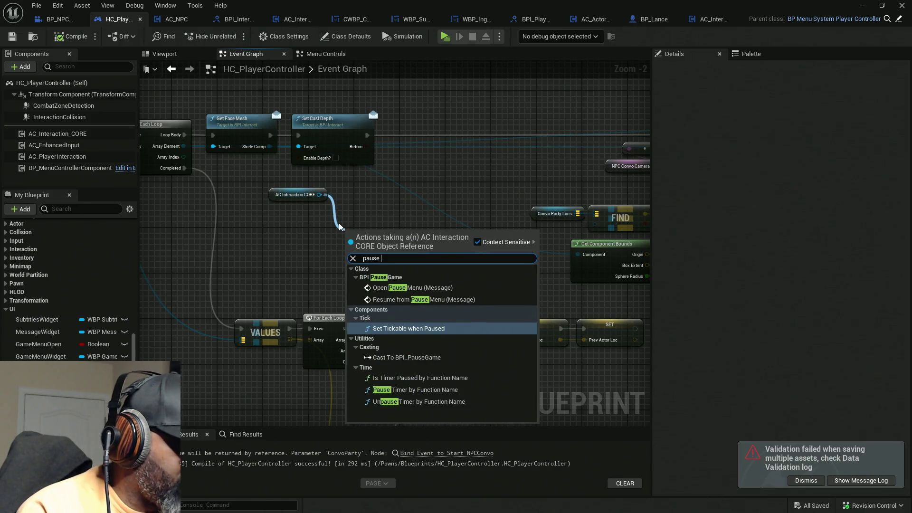
text(trace)
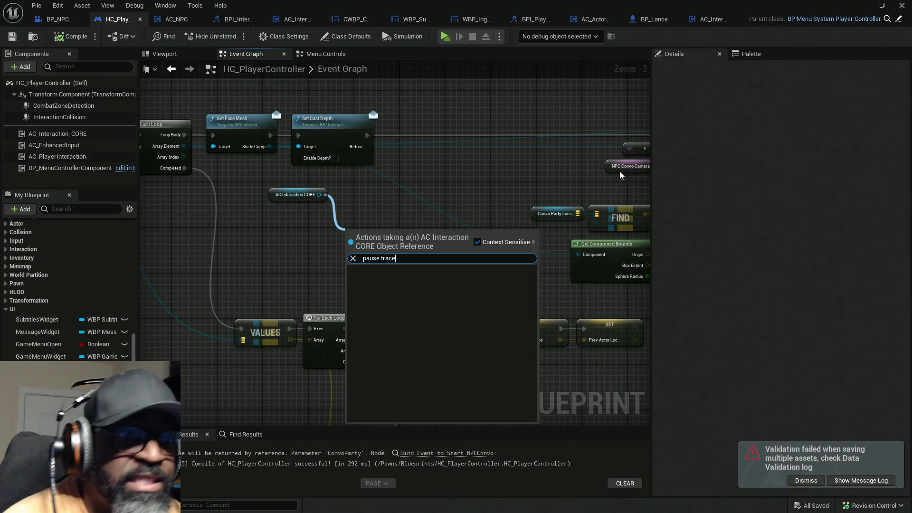
key(ctrl+a)
key(BackSpace)
- Add a Pause Trace node to the graph by searching 'pause trace' in the Palette
click(750, 57)
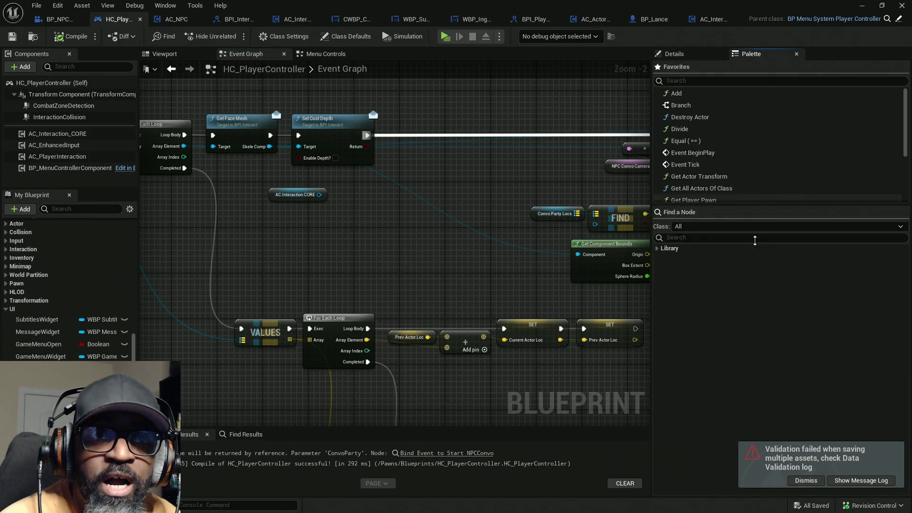
click(727, 237)
text(pause trace)
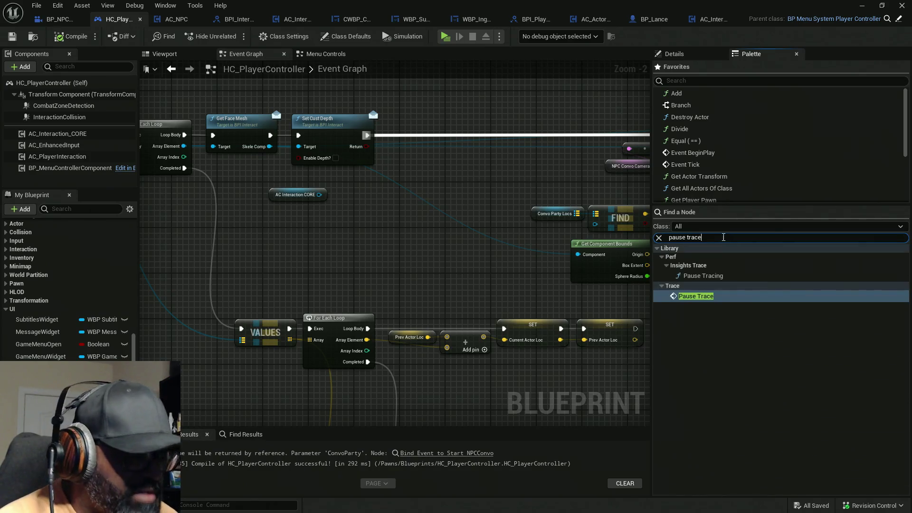
mouse_move(721, 297)
mouse_down()
mouse_move(529, 252)
mouse_move(418, 172)
mouse_up()
- Target AC Interaction CORE, tick Pause?, chain it after Set Cust Depth, and launch Play
drag(319, 194, 424, 204)
click(448, 215)
mouse_move(369, 130)
mouse_down()
mouse_move(424, 135)
mouse_move(488, 190)
mouse_move(401, 195)
mouse_move(409, 174)
mouse_move(422, 190)
mouse_move(441, 135)
mouse_move(423, 139)
mouse_up()
drag(270, 198, 324, 187)
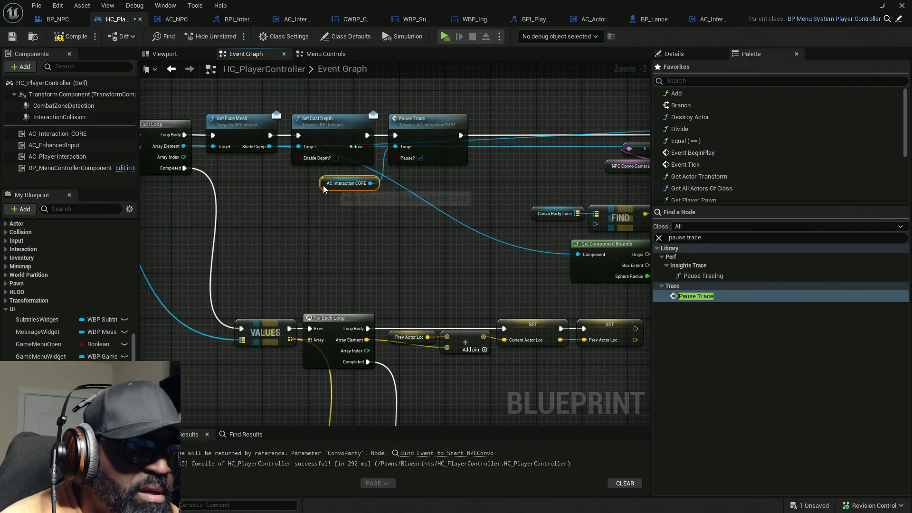
click(451, 36)
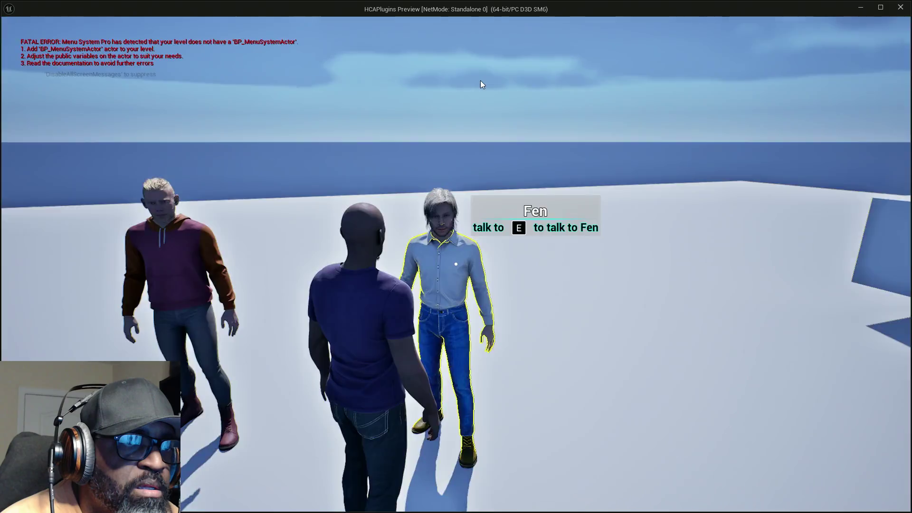
key(e)
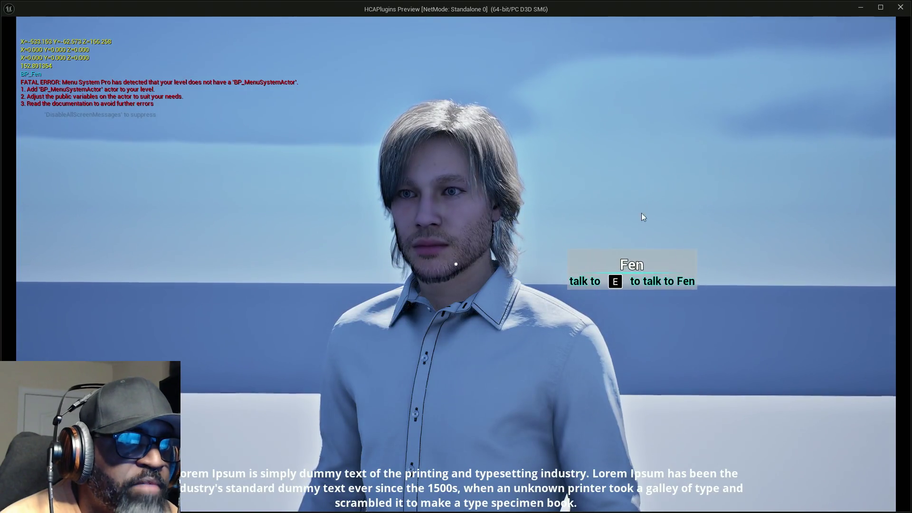
key(Escape)
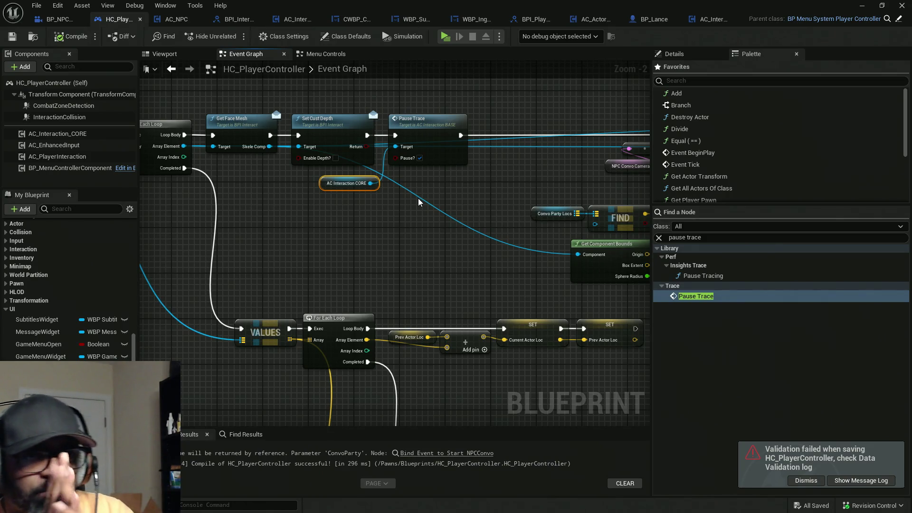
mouse_move(568, 189)
mouse_down()
mouse_move(499, 210)
mouse_move(587, 230)
mouse_move(399, 230)
mouse_move(358, 220)
mouse_up()
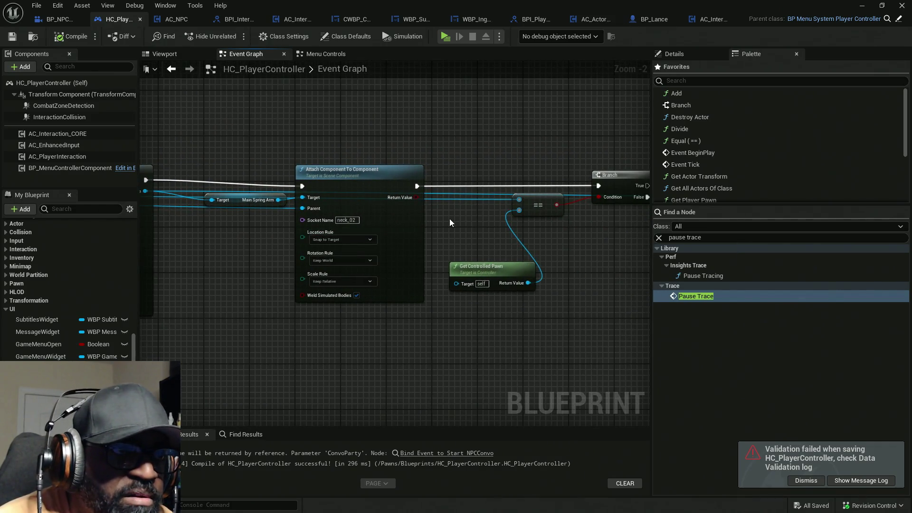
drag(449, 218, 340, 211)
drag(601, 211, 340, 211)
mouse_move(515, 269)
mouse_down()
mouse_move(439, 248)
mouse_move(576, 182)
mouse_move(426, 264)
mouse_move(255, 266)
mouse_move(617, 269)
mouse_move(407, 316)
mouse_move(646, 305)
mouse_up()
drag(543, 323, 600, 318)
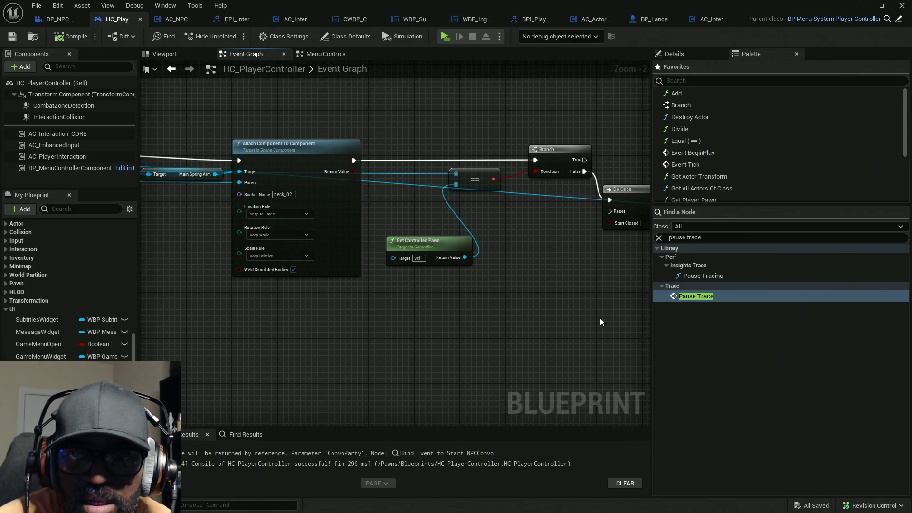
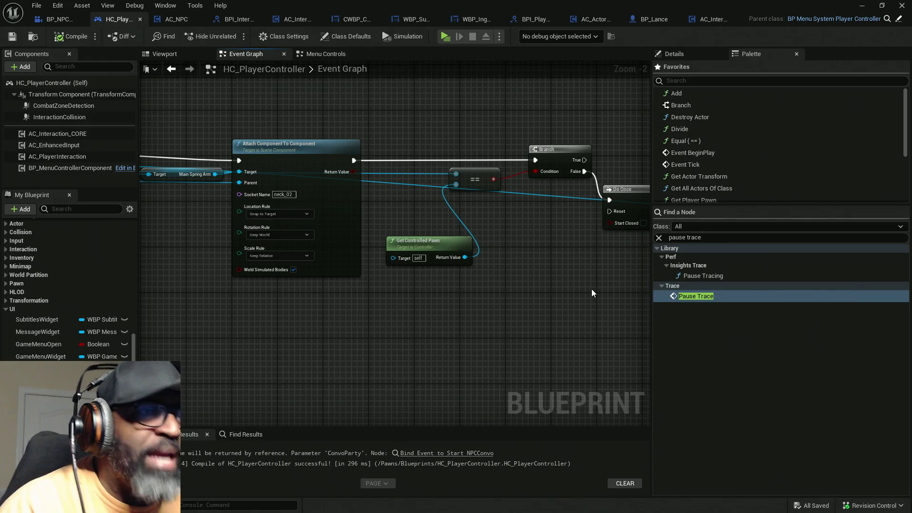
- Pan across the SpawnActor and loop nodes, then open and select the Pause Trace graph nodes
mouse_move(387, 330)
mouse_down()
mouse_move(682, 316)
mouse_move(419, 308)
mouse_move(670, 309)
mouse_up()
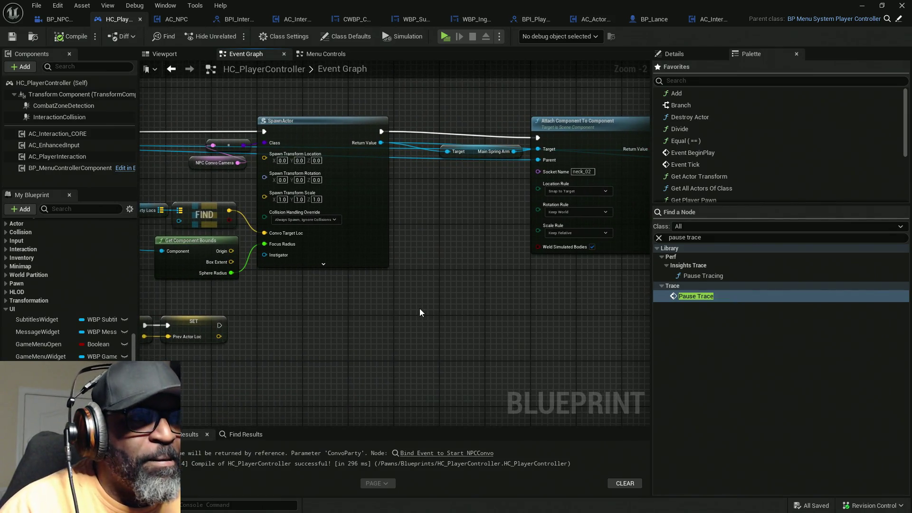
drag(420, 309, 698, 304)
drag(176, 115, 324, 131)
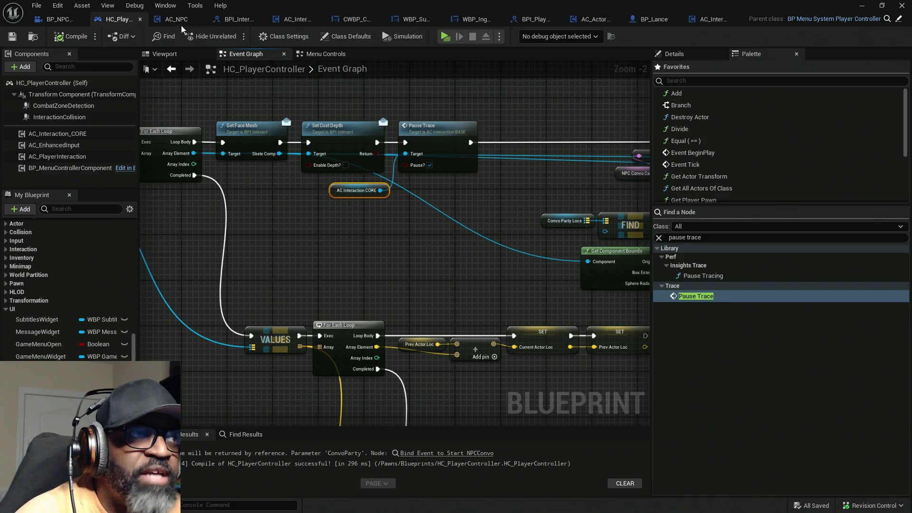
click(301, 19)
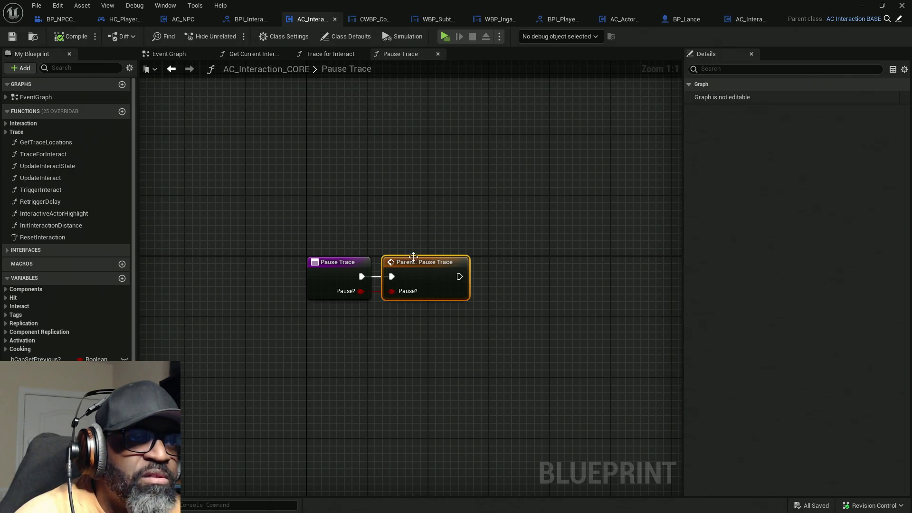
drag(413, 213, 452, 354)
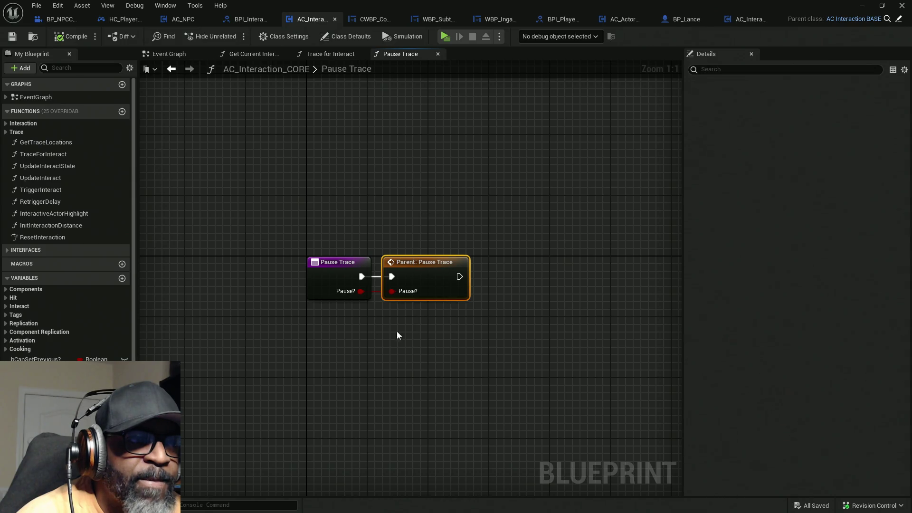
- In Trace for Interact, inspect the Current Hit Actor and InteractionComponent variables
click(329, 56)
scroll(475, 256, up, 2)
drag(460, 270, 233, 241)
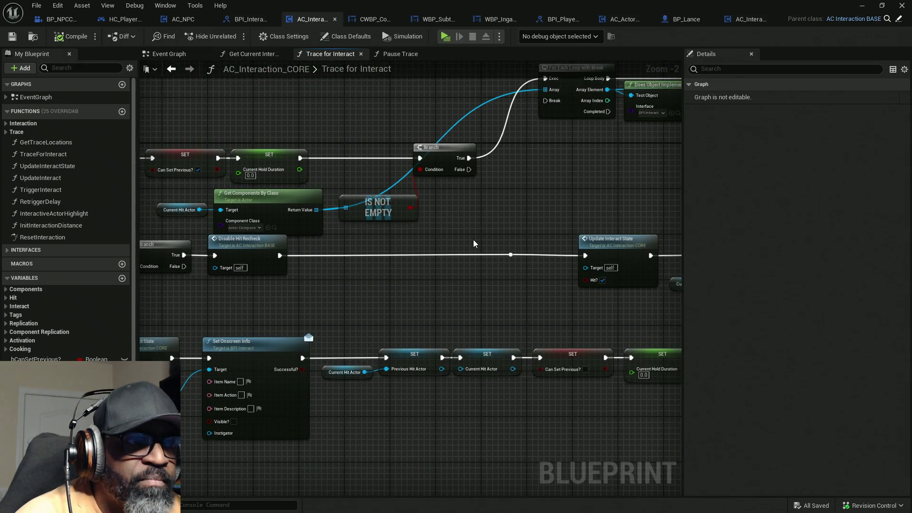
drag(474, 243, 472, 263)
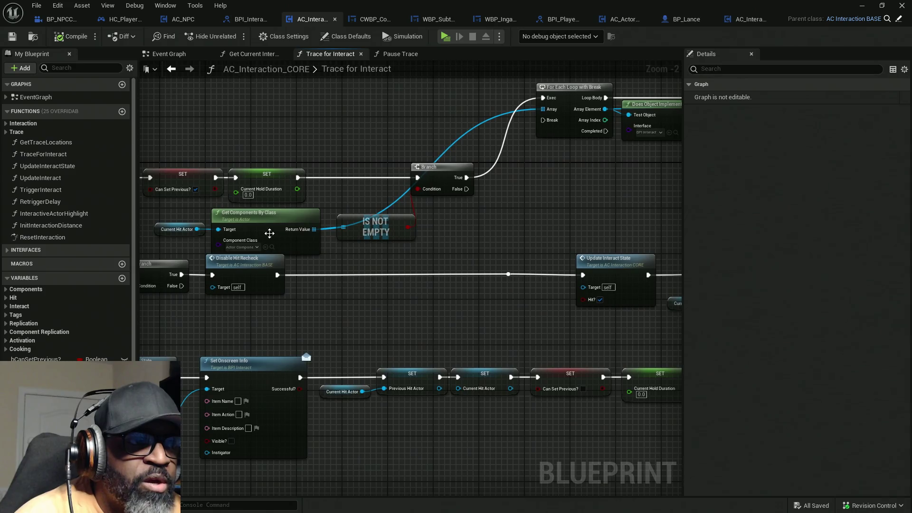
click(174, 229)
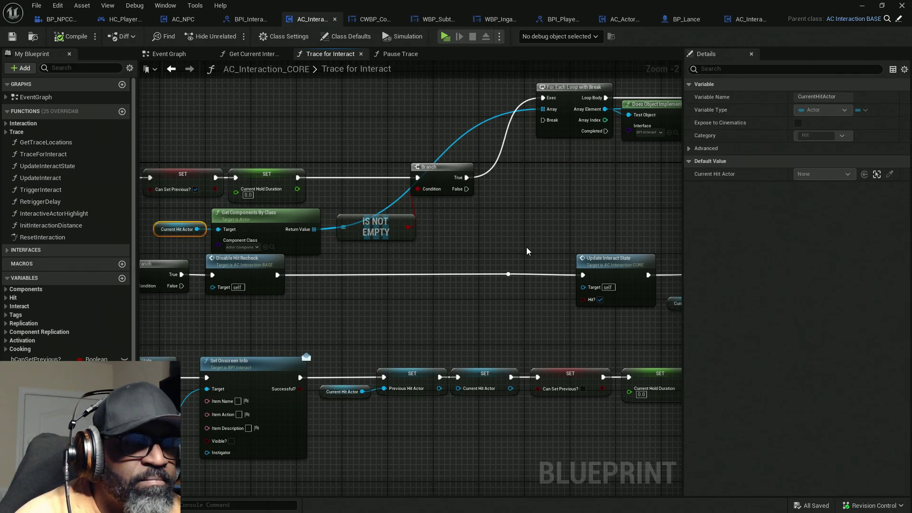
drag(572, 208, 387, 228)
drag(530, 213, 339, 233)
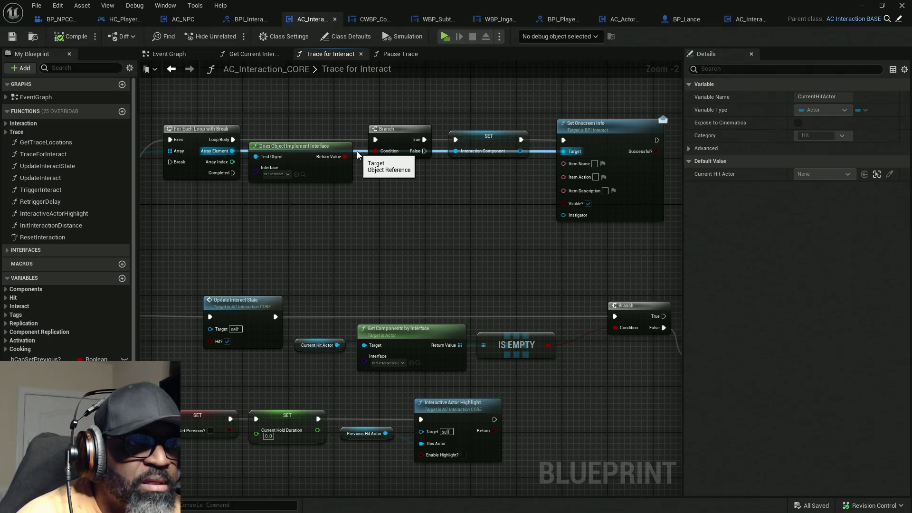
click(481, 139)
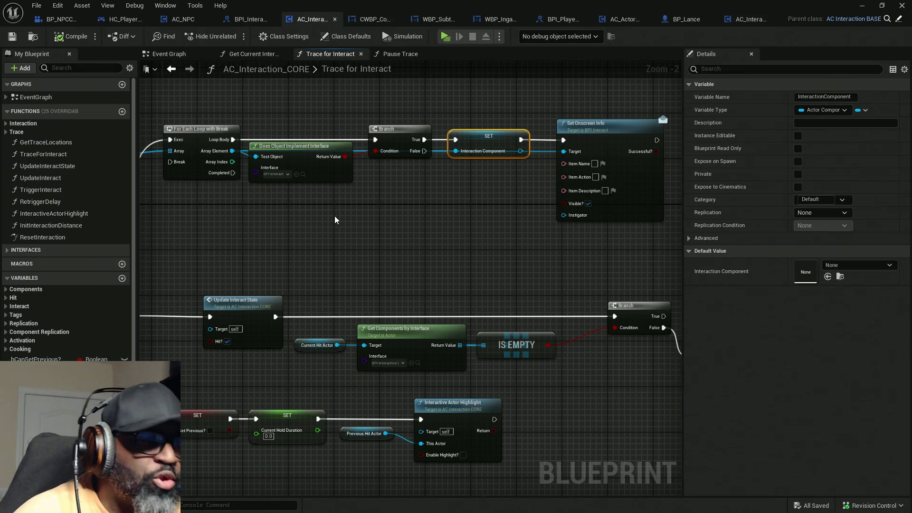
- Copy the Trace for Interact chain from Current Hit Actor through Set Onscreen Info
scroll(335, 216, down, 4)
scroll(341, 204, up, 3)
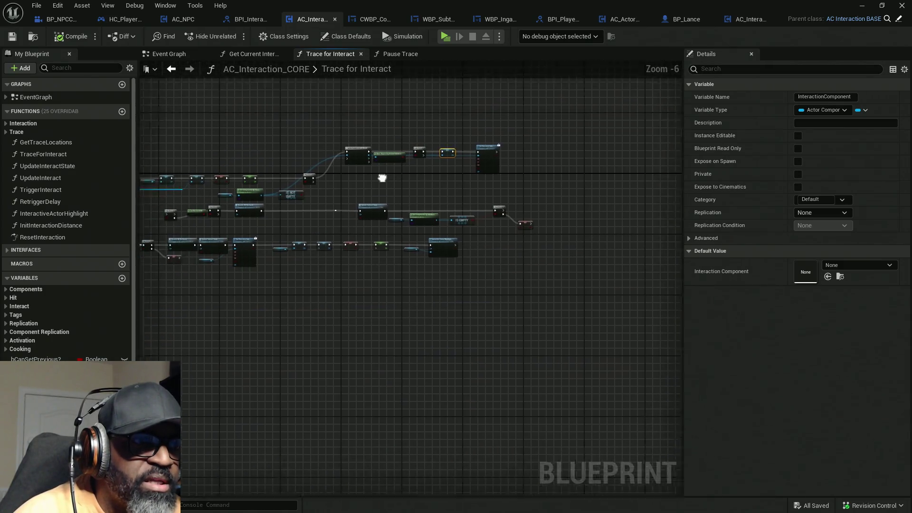
mouse_move(186, 172)
mouse_down()
mouse_move(340, 209)
mouse_move(466, 197)
mouse_move(456, 249)
mouse_up()
drag(585, 213, 312, 245)
mouse_move(259, 94)
mouse_down()
mouse_move(299, 117)
mouse_move(611, 209)
mouse_move(614, 169)
mouse_up()
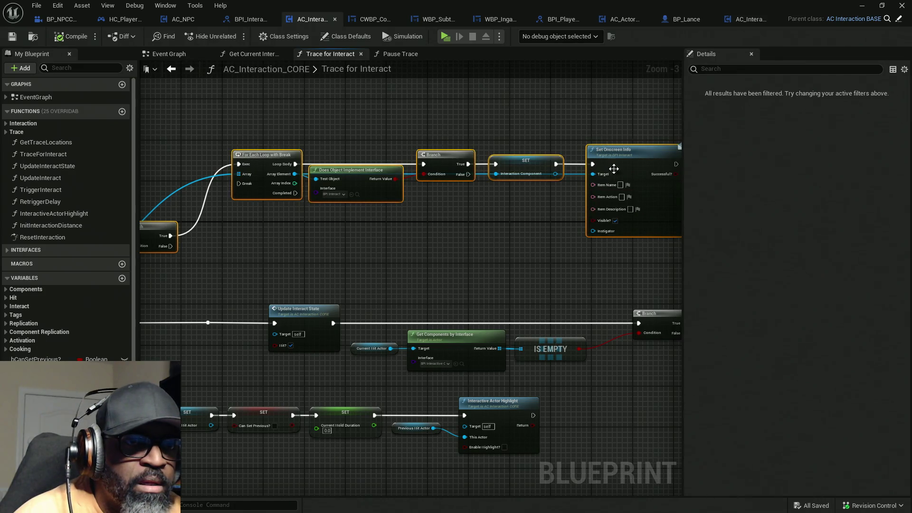
right_click(614, 169)
click(650, 219)
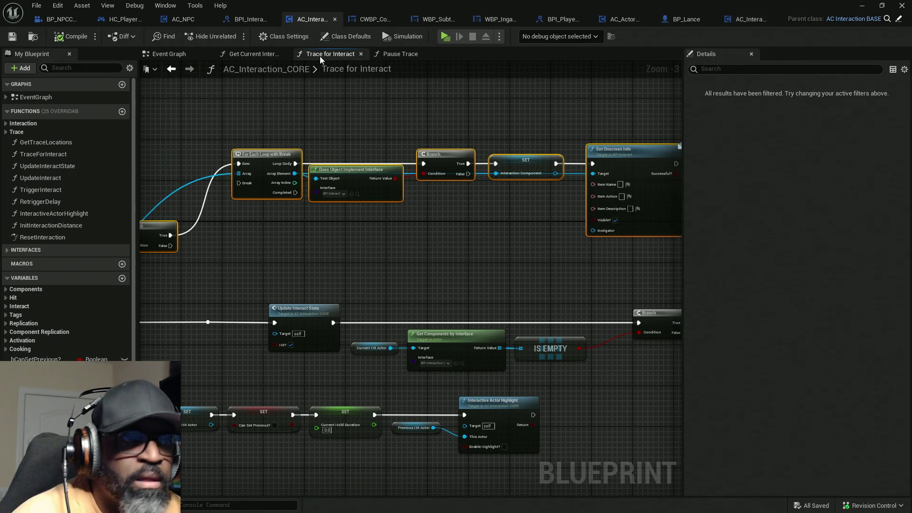
- Paste the chain into Pause Trace, wire it after Parent: Pause Trace, and align the nodes
click(398, 56)
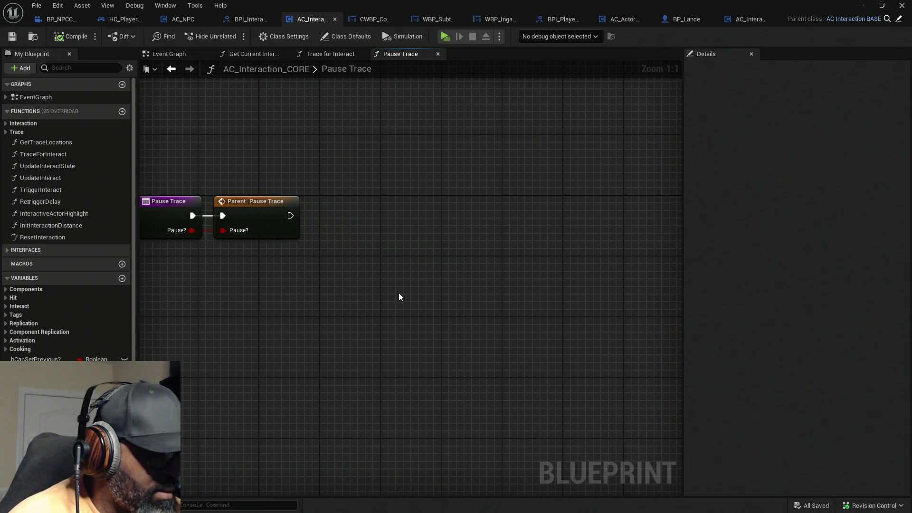
key(ctrl+v)
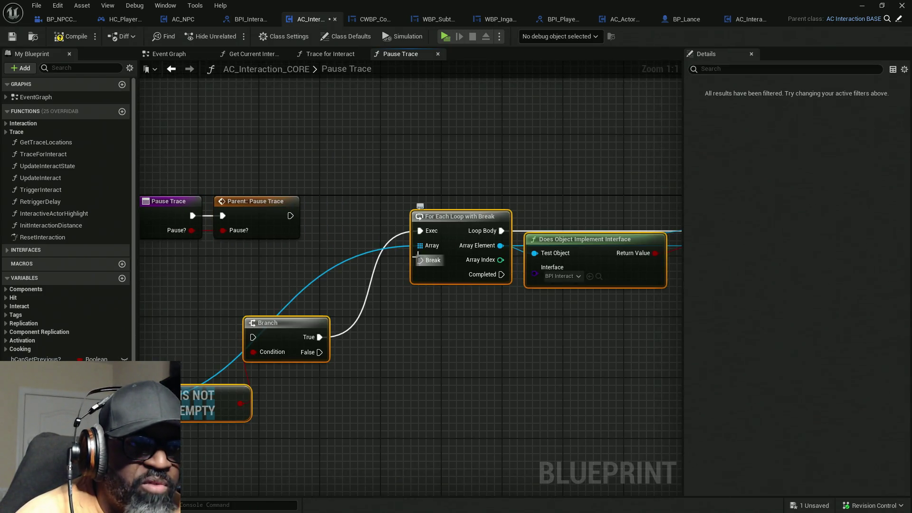
mouse_move(315, 313)
mouse_down()
mouse_move(319, 324)
mouse_move(367, 189)
mouse_move(353, 192)
mouse_up()
scroll(387, 250, down, 3)
mouse_move(378, 239)
mouse_down()
mouse_move(504, 192)
mouse_move(511, 155)
mouse_up()
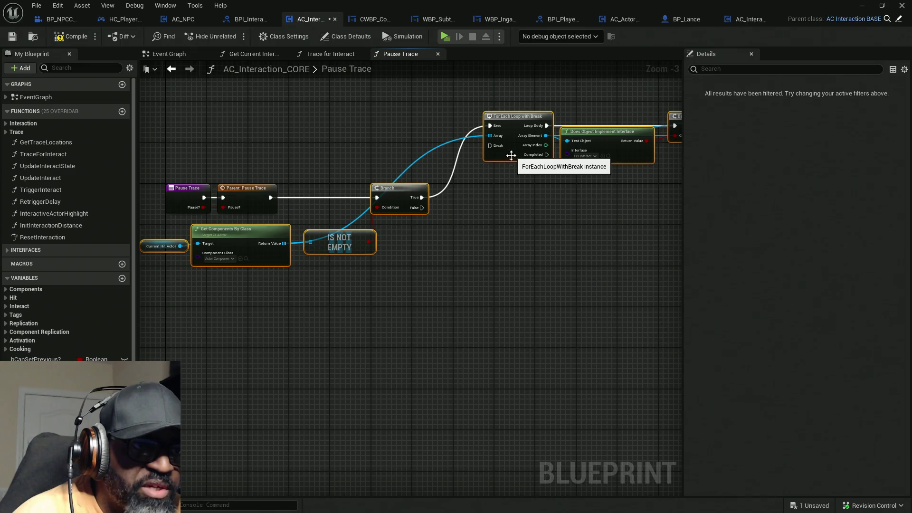
drag(228, 88, 617, 271)
mouse_move(241, 143)
mouse_down()
mouse_move(248, 224)
mouse_move(240, 215)
mouse_up()
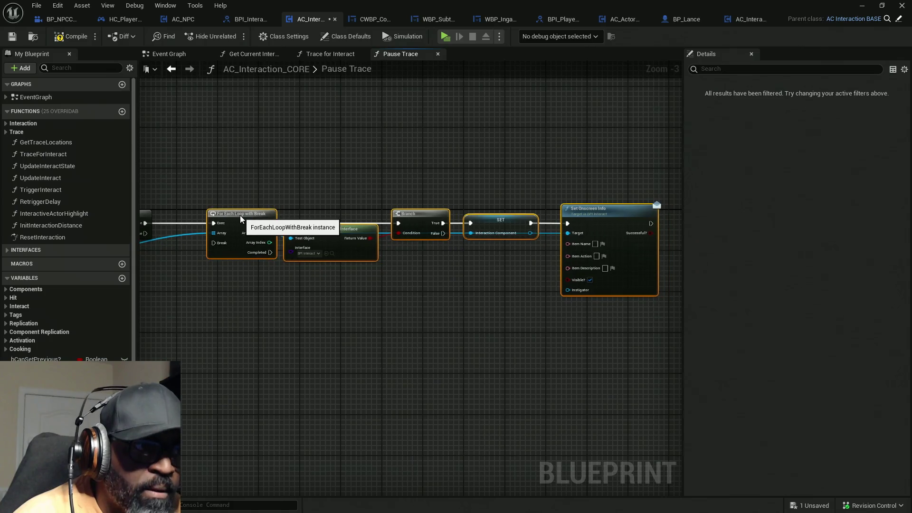
drag(321, 301, 326, 267)
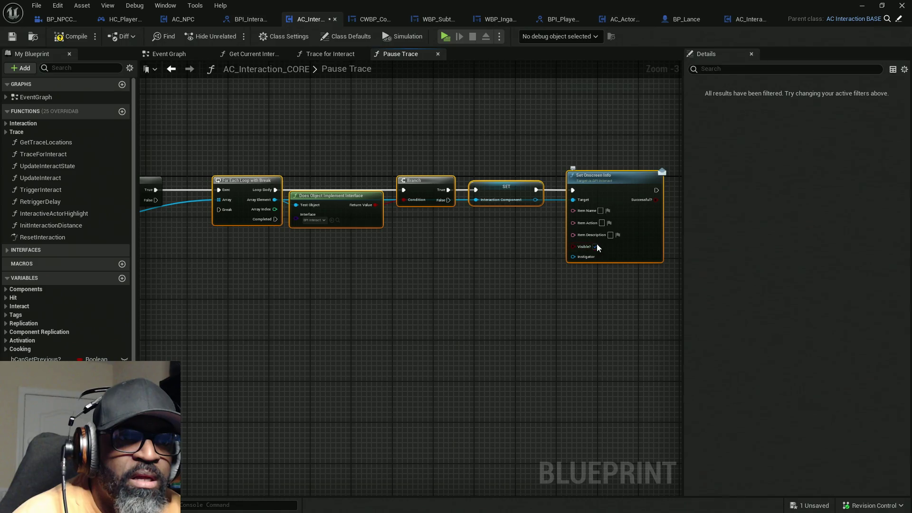
drag(601, 278, 710, 258)
- Compile the interaction component and launch a test play toward the NPCs
click(71, 37)
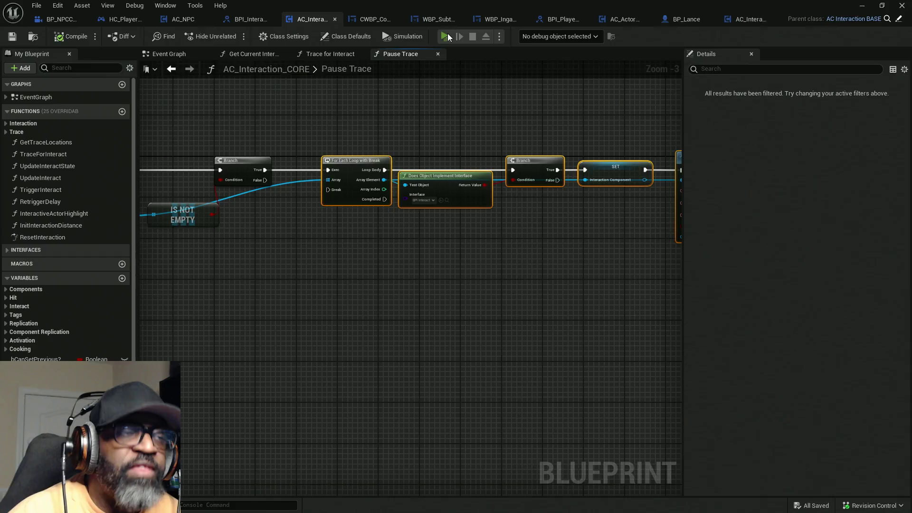
click(447, 37)
key(w)
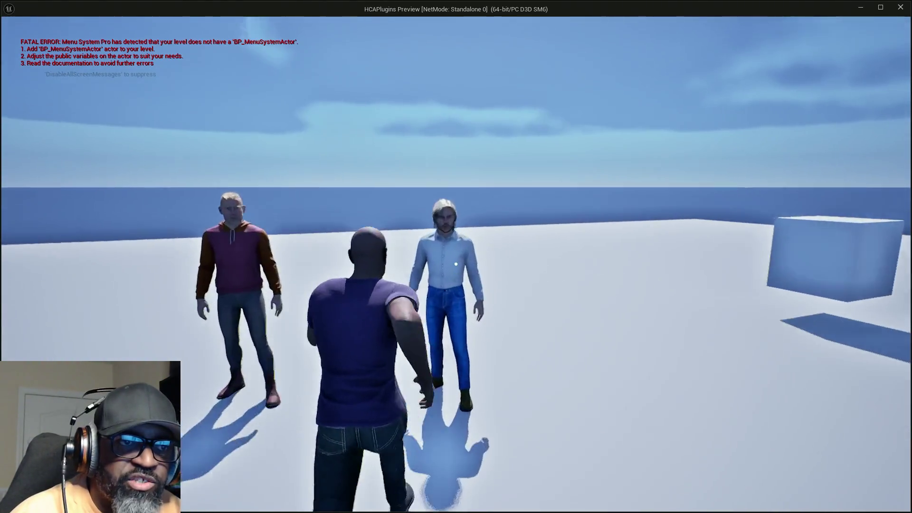
- Talk to the nearby NPC, end the play session, and open the message log
key(e)
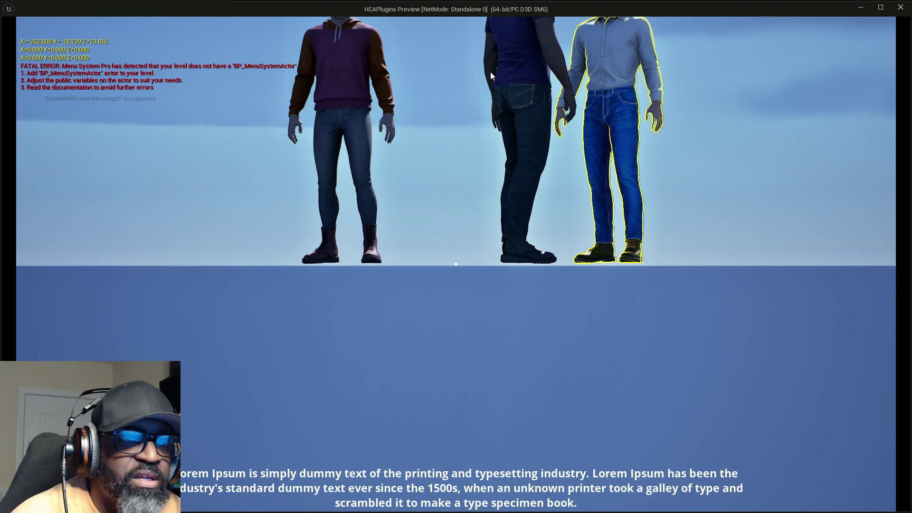
key(Escape)
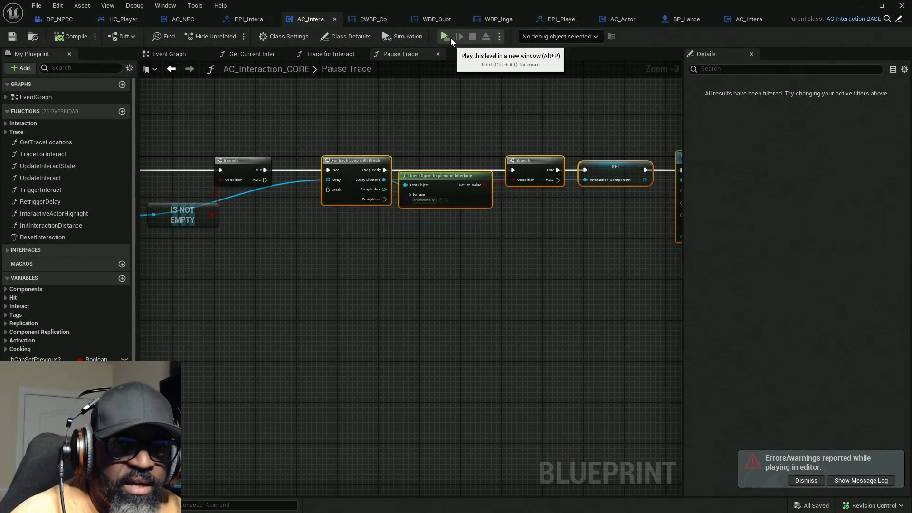
click(840, 479)
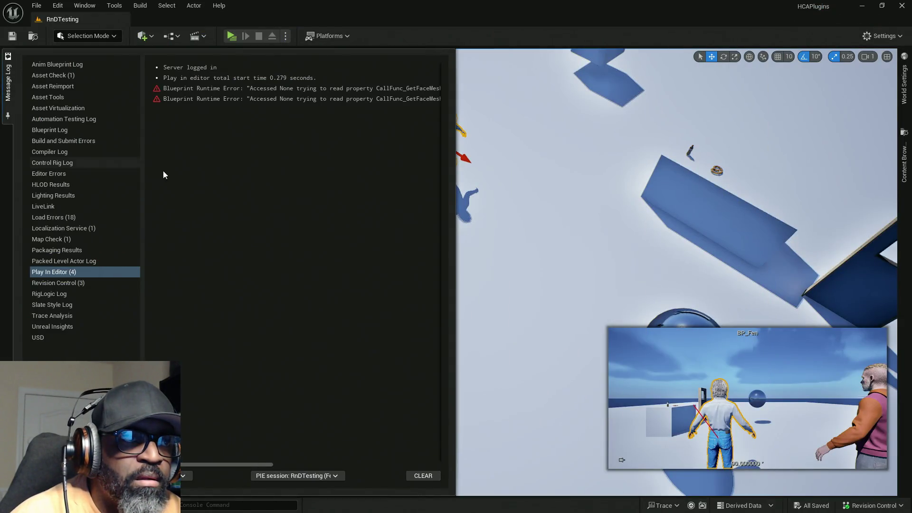
- Review the Accessed None GetFaceMesh errors, then switch to HC_PlayerController's Event Graph
mouse_move(266, 464)
mouse_down()
mouse_move(385, 468)
mouse_move(332, 466)
mouse_up()
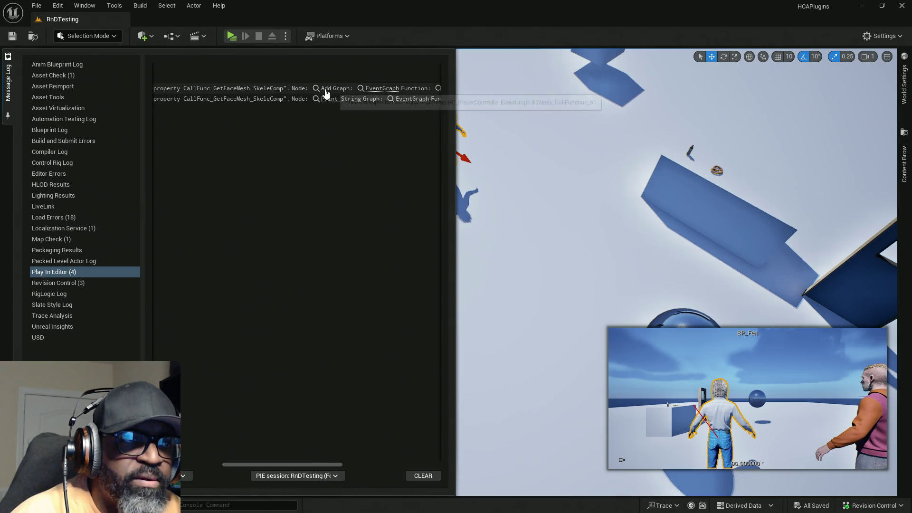
click(317, 107)
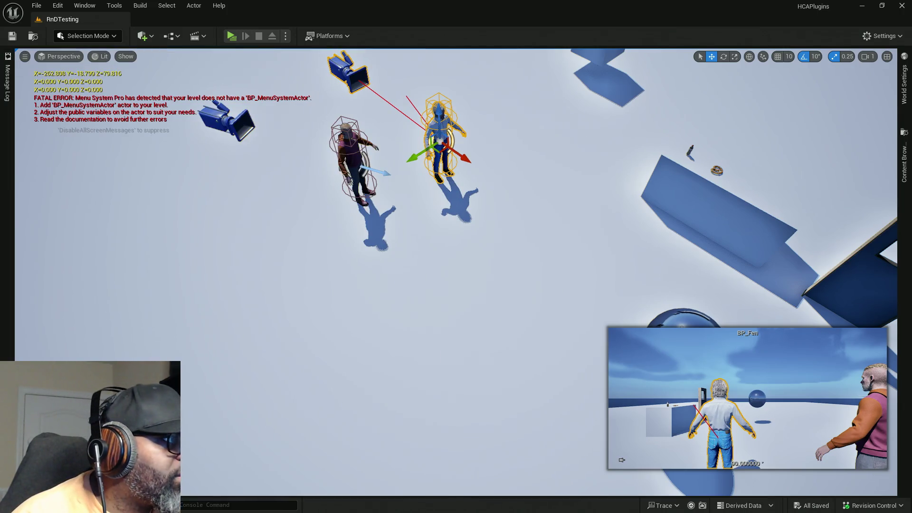
key(alt+Tab)
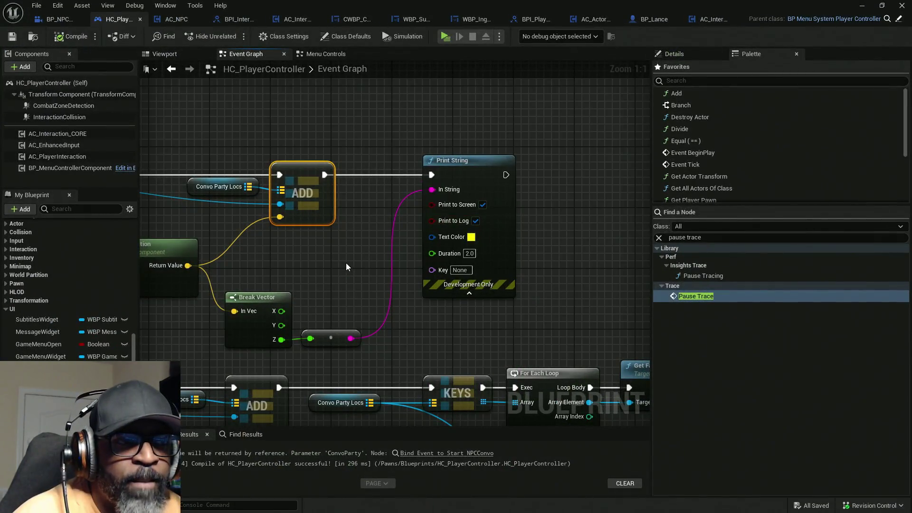
mouse_move(346, 262)
mouse_down()
mouse_move(808, 233)
mouse_move(593, 219)
mouse_move(341, 219)
mouse_up()
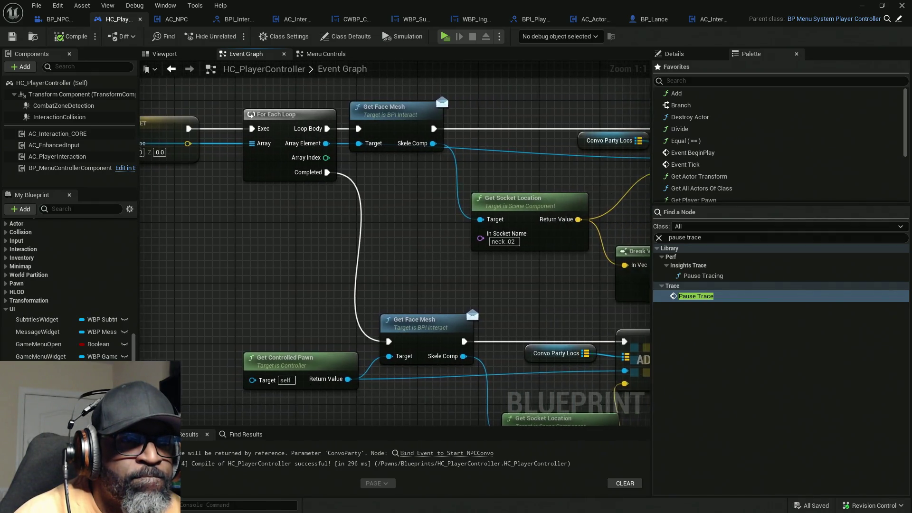
scroll(403, 227, down, 1)
scroll(404, 226, down, 4)
scroll(349, 224, up, 2)
scroll(349, 224, up, 2)
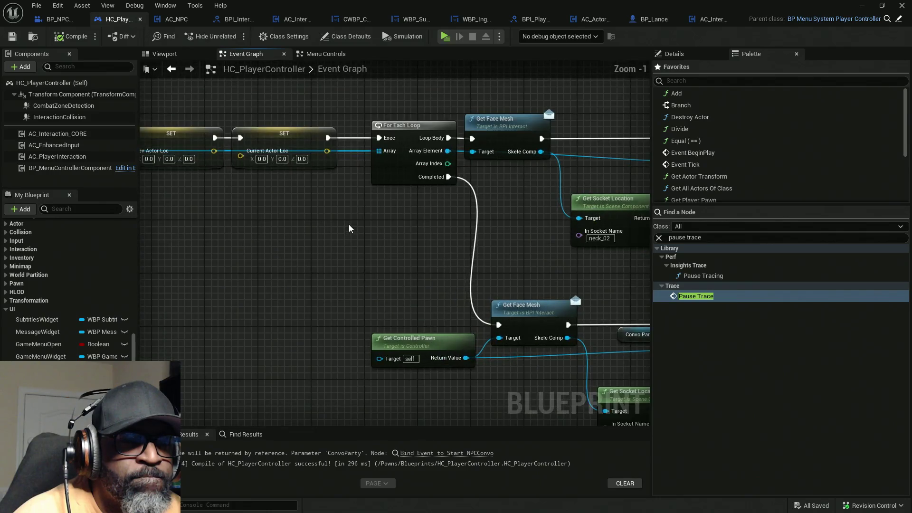
scroll(349, 224, down, 1)
scroll(588, 225, up, 3)
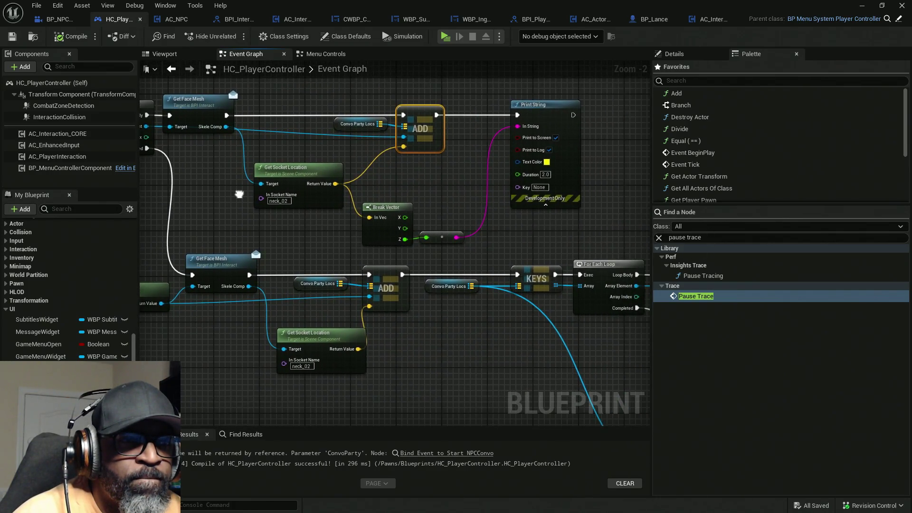
scroll(356, 202, down, 3)
mouse_move(355, 202)
mouse_down()
mouse_move(437, 211)
mouse_move(342, 197)
mouse_move(224, 205)
mouse_move(206, 224)
mouse_up()
scroll(261, 177, down, 2)
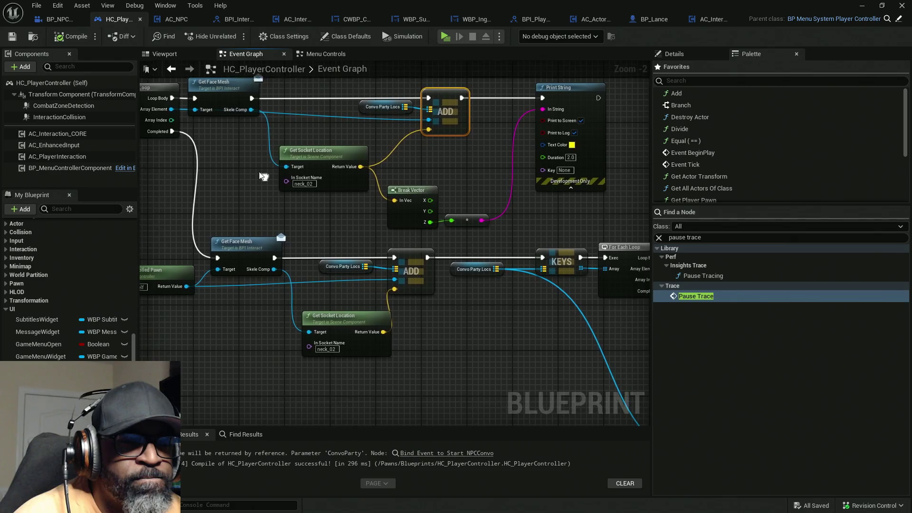
mouse_move(345, 196)
mouse_down()
mouse_move(310, 182)
mouse_move(503, 187)
mouse_move(535, 272)
mouse_move(494, 227)
mouse_move(281, 228)
mouse_move(454, 203)
mouse_move(565, 218)
mouse_move(434, 215)
mouse_up()
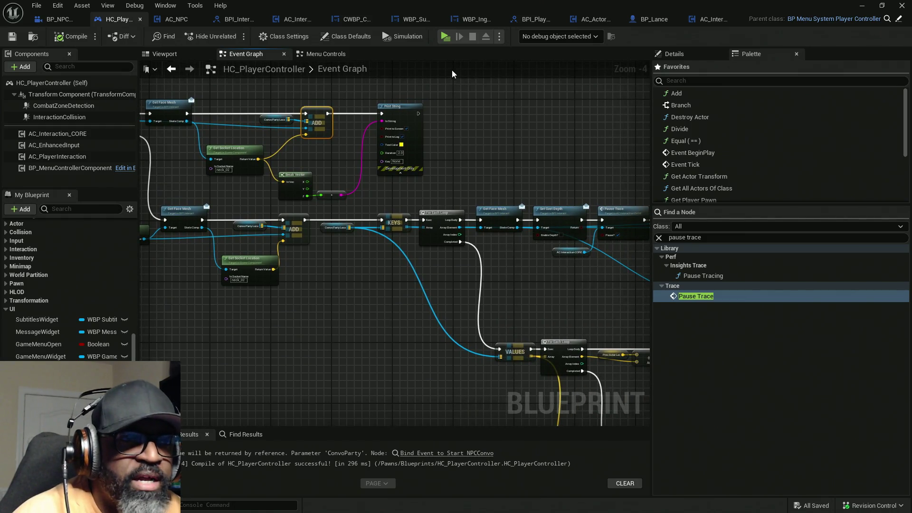
click(446, 36)
key(w)
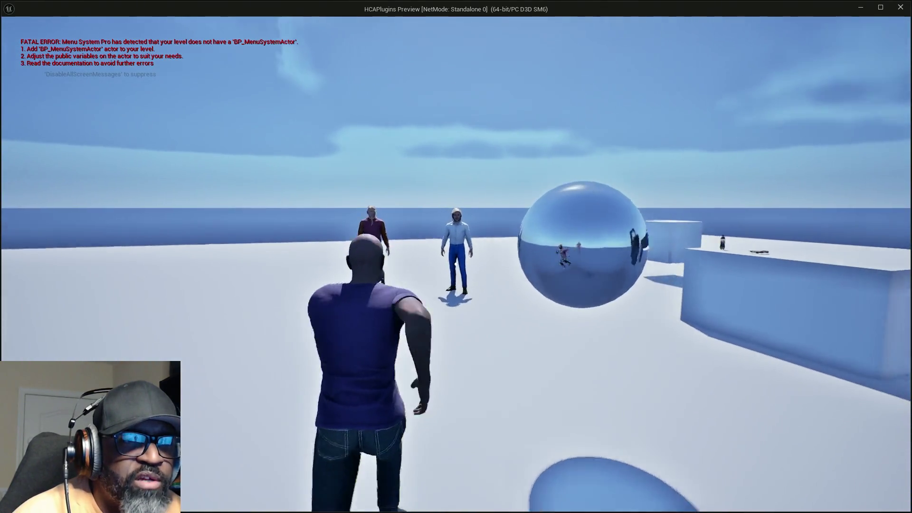
key(e)
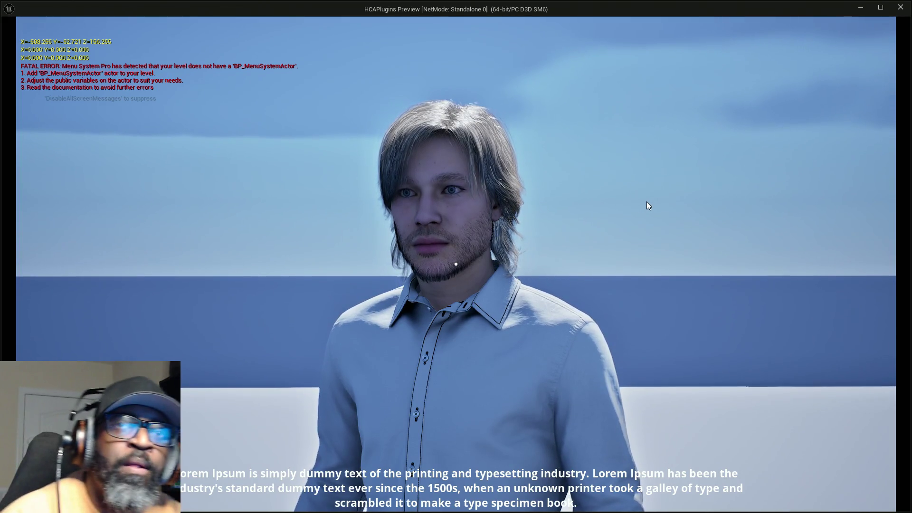
key(Escape)
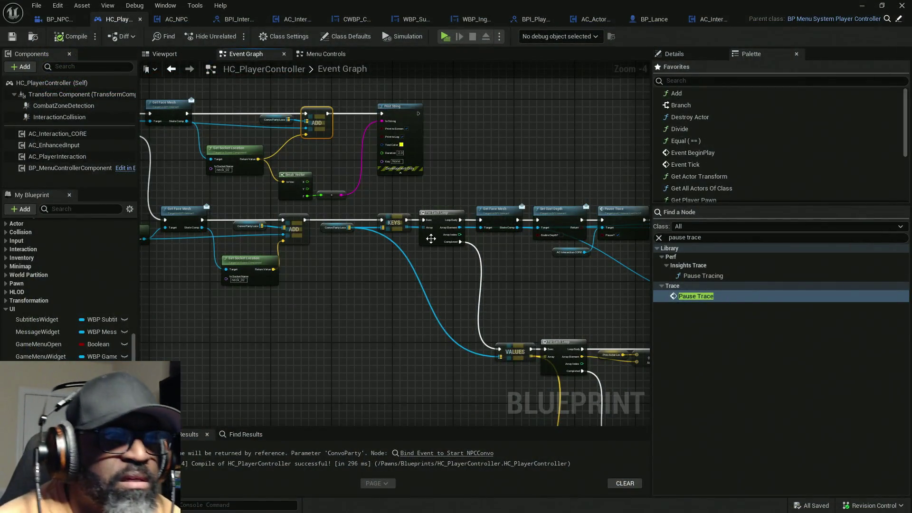
scroll(546, 211, up, 4)
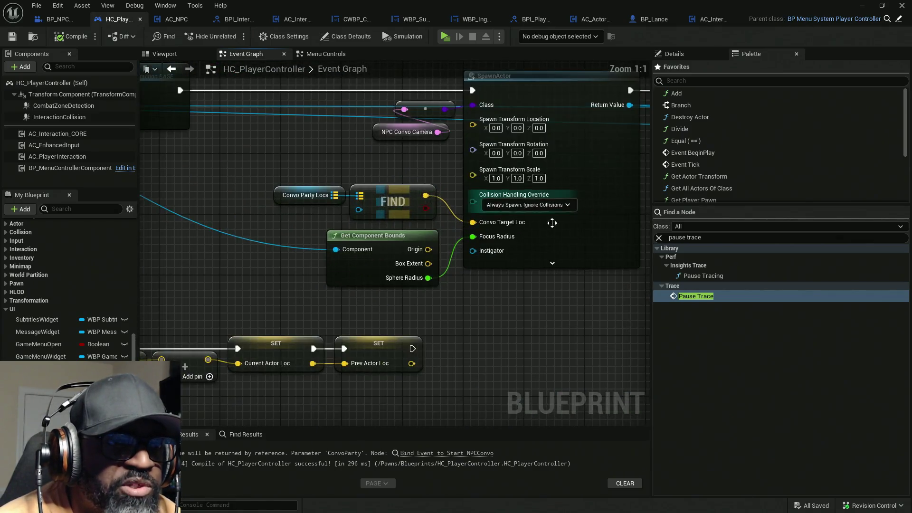
scroll(523, 237, down, 5)
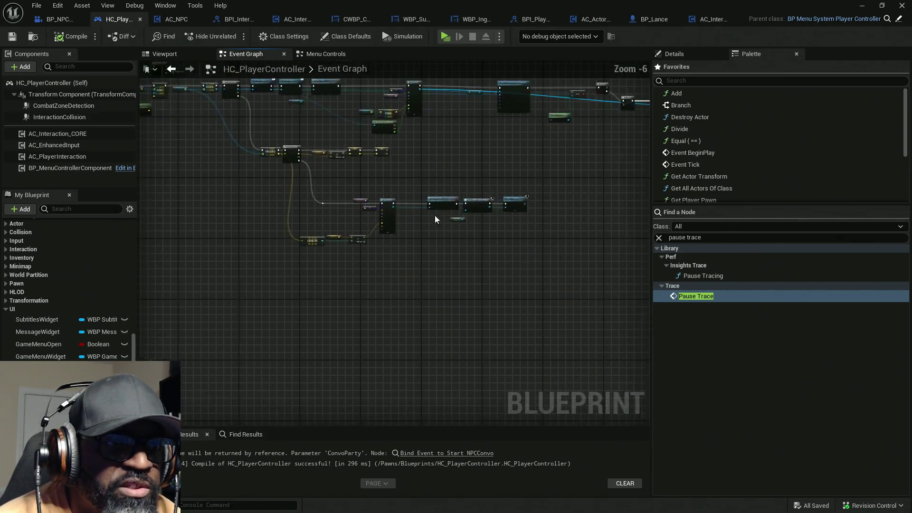
scroll(367, 263, up, 4)
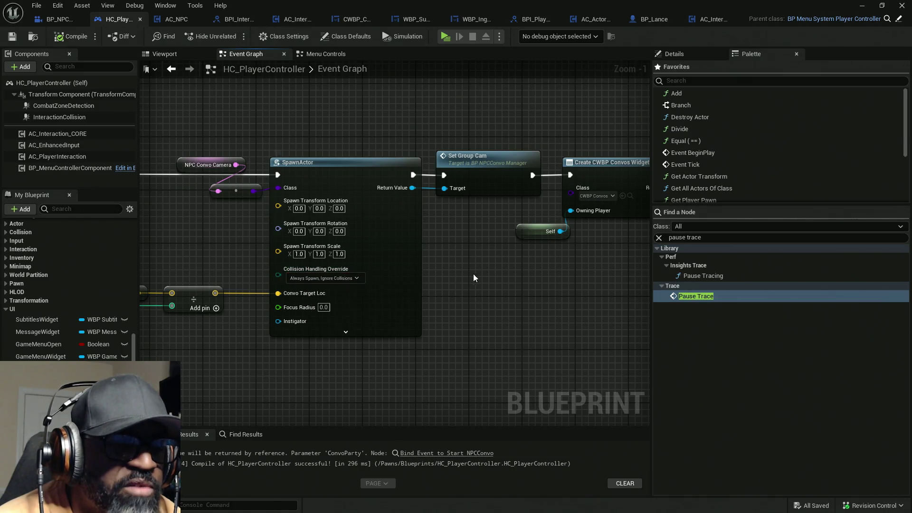
- Inspect the MainSpringArm component's Details in BP_NPCConvoManager
scroll(449, 237, down, 5)
drag(449, 237, 375, 264)
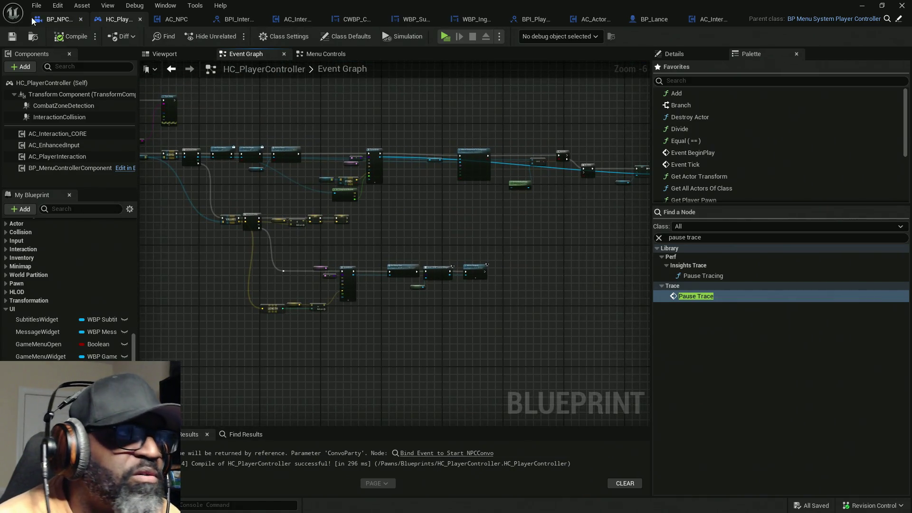
click(53, 23)
click(63, 118)
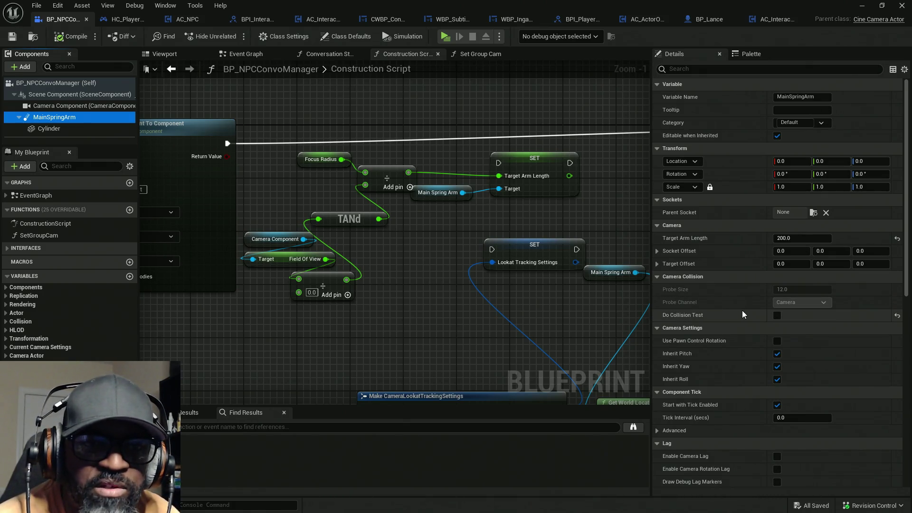
scroll(730, 330, down, 8)
scroll(727, 326, down, 6)
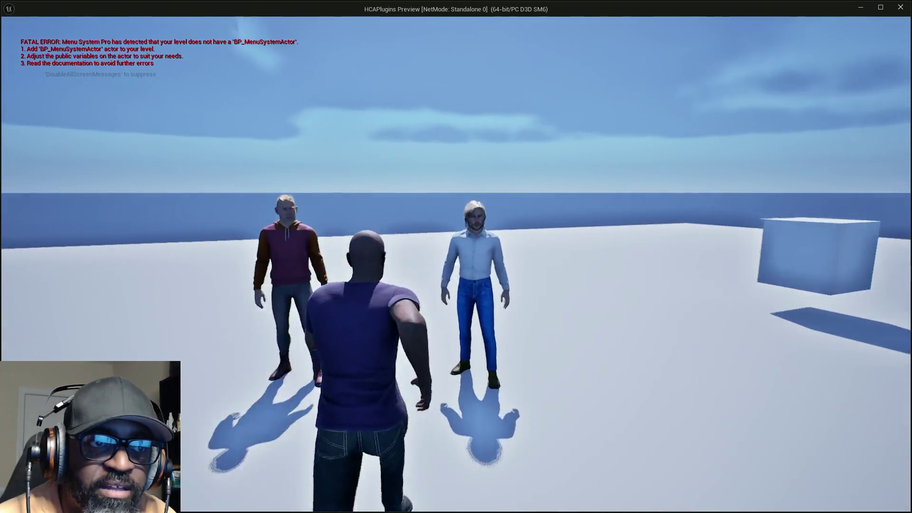
- Walk up to Fen, start the conversation, and end the play test
key(w)
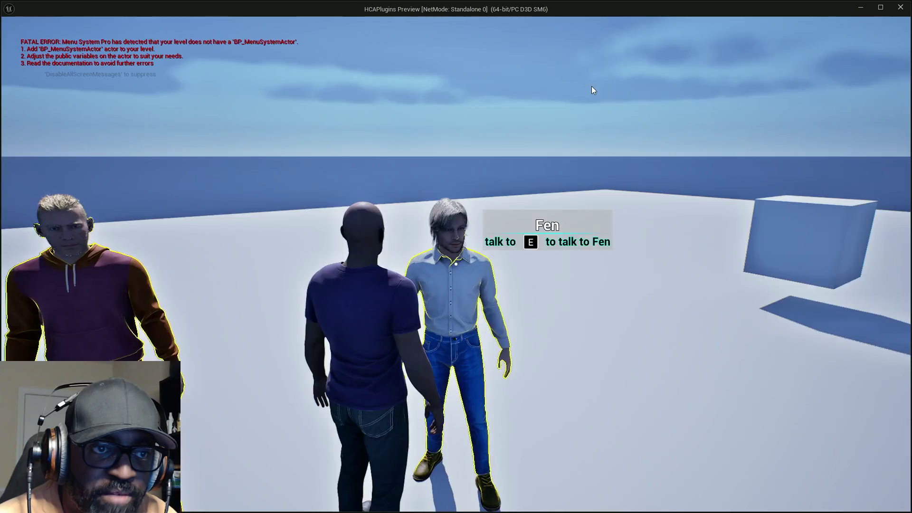
key(e)
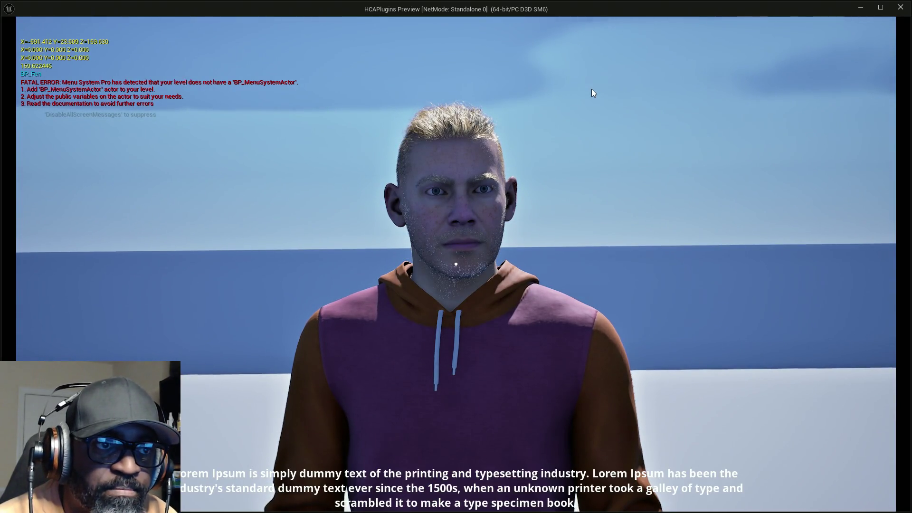
key(Escape)
- Run a second play test, trigger Fen's dialogue close-up, then stop it
click(447, 41)
key(w)
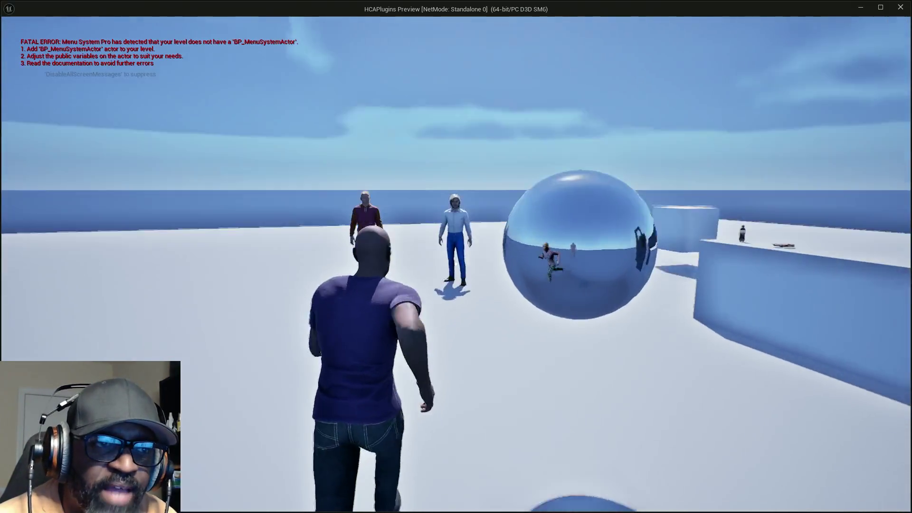
key(e)
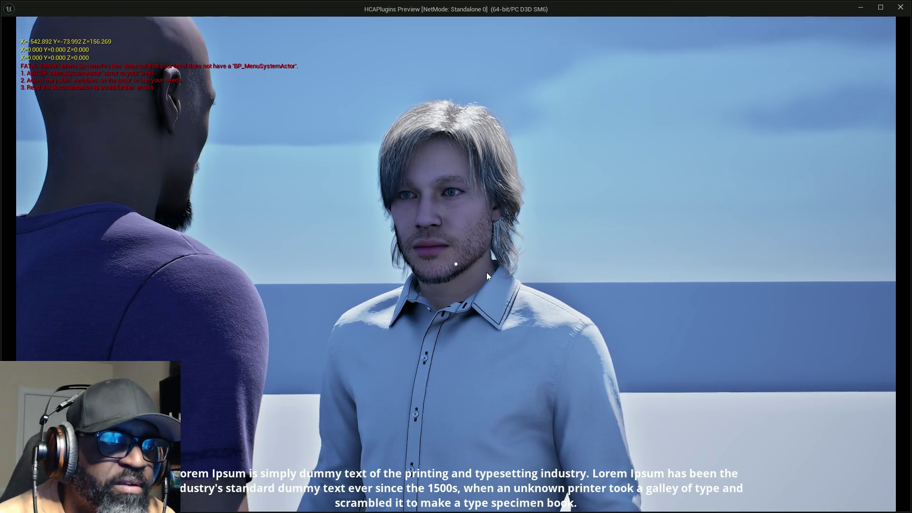
key(Escape)
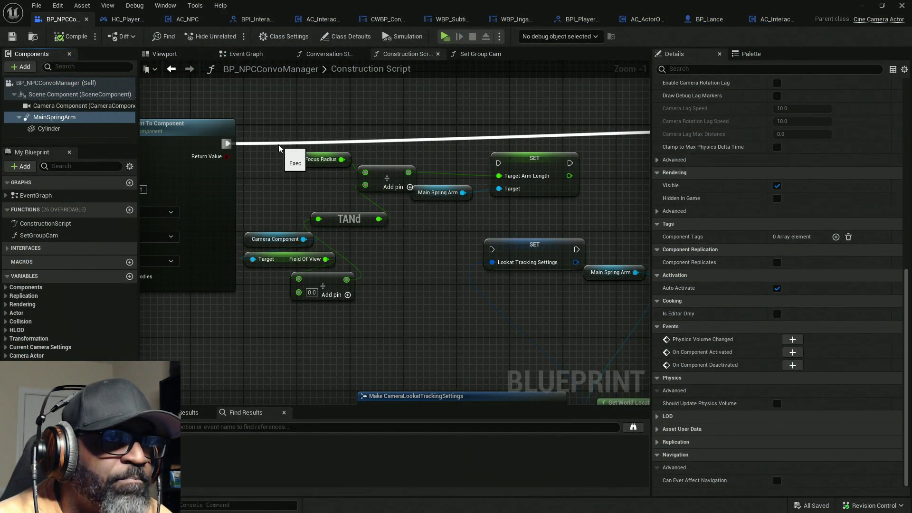
- Move the construction script's lookat tracking nodes further right to make room
mouse_move(299, 147)
mouse_down()
mouse_move(561, 127)
mouse_move(455, 130)
mouse_up()
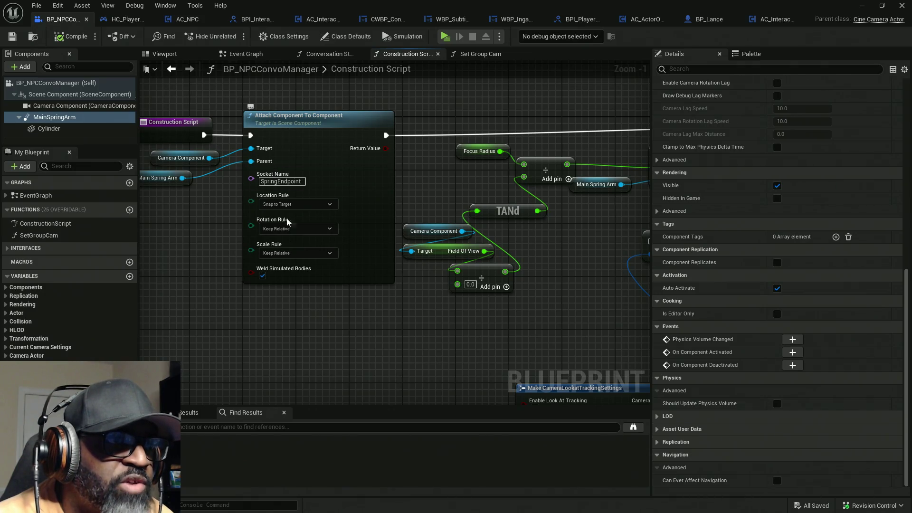
scroll(489, 195, down, 2)
drag(601, 204, 401, 175)
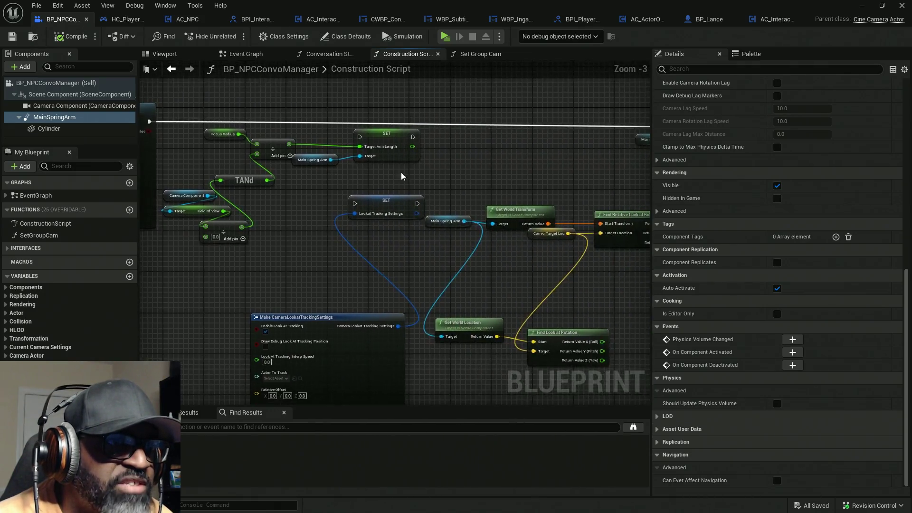
scroll(401, 176, down, 4)
drag(609, 118, 336, 265)
drag(380, 228, 460, 227)
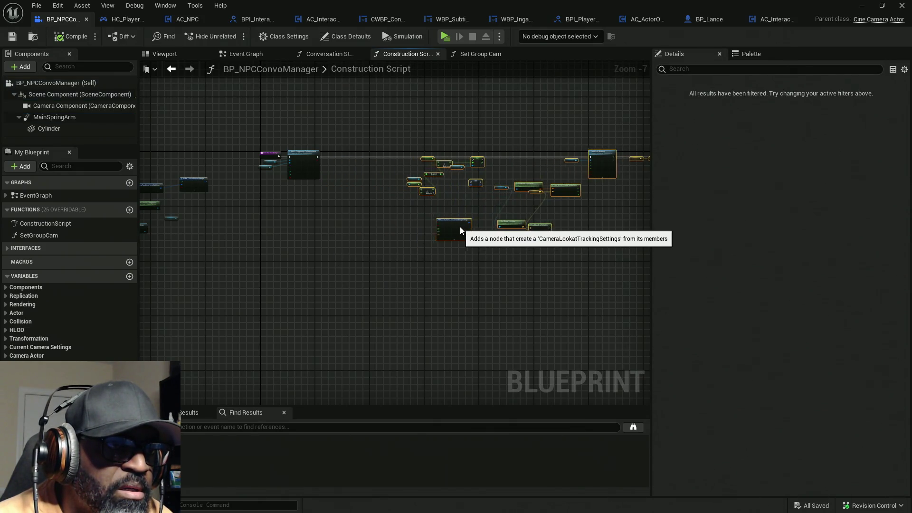
scroll(291, 172, up, 6)
- Add a Detach From Component node for Main Spring Arm right after Attach Component To Component
mouse_move(400, 288)
mouse_down()
mouse_move(221, 150)
mouse_move(295, 157)
mouse_move(301, 249)
mouse_up()
click(202, 158)
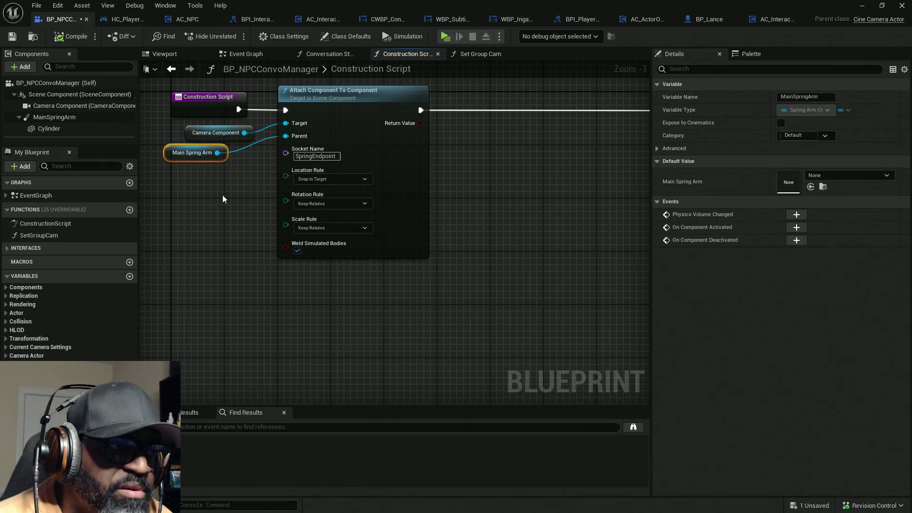
key(ctrl+c)
key(ctrl+v)
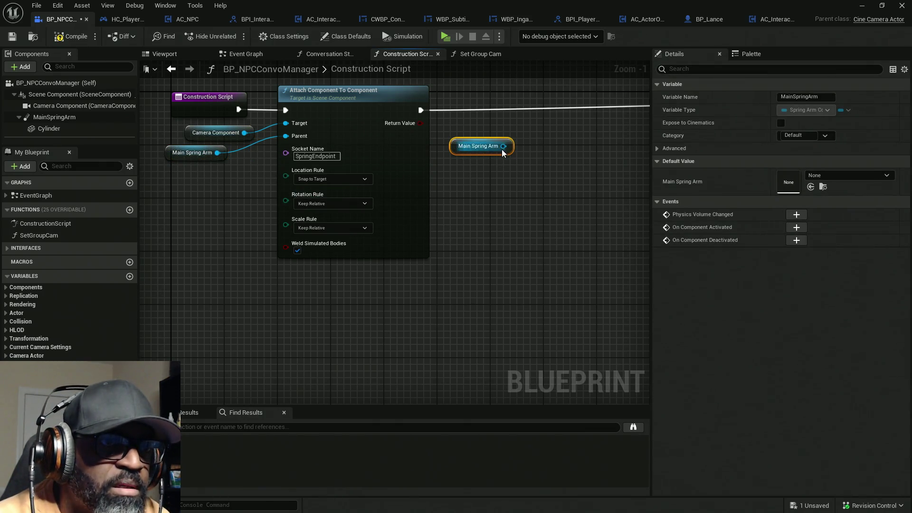
drag(504, 146, 508, 152)
text(det)
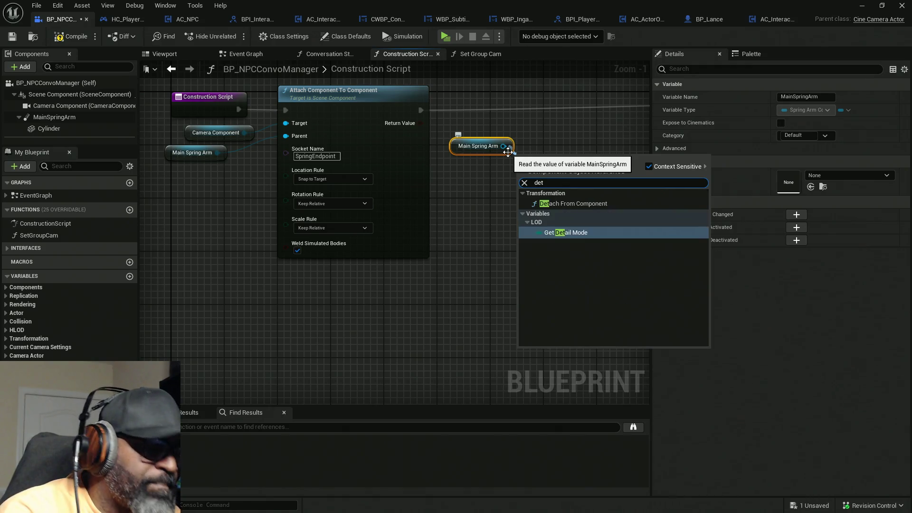
click(574, 204)
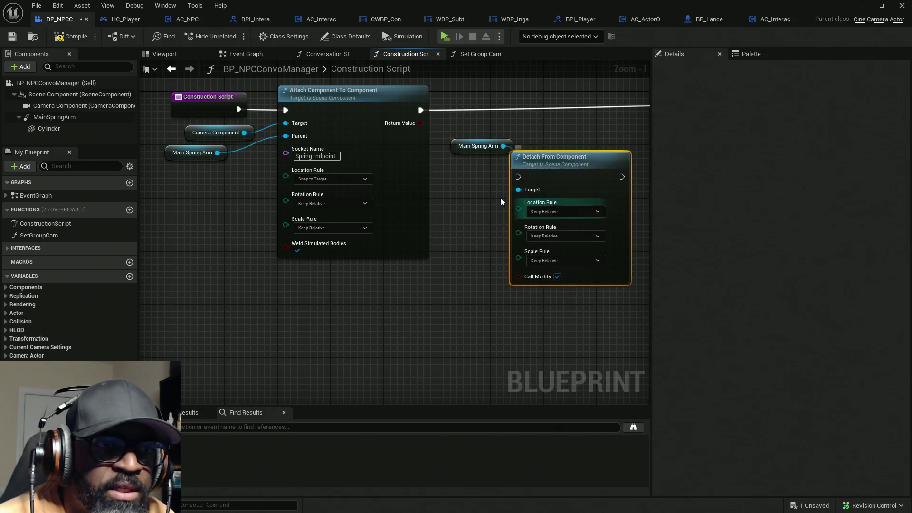
drag(488, 152, 455, 181)
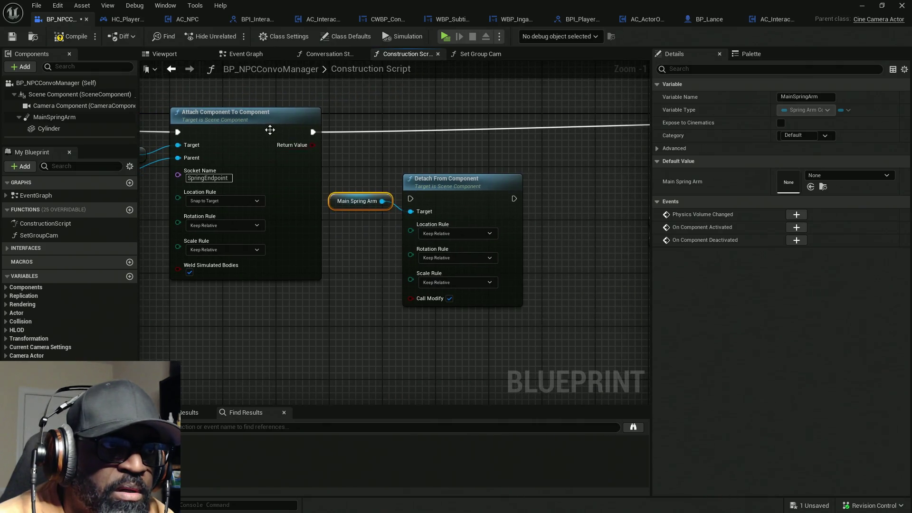
mouse_move(310, 133)
mouse_down()
mouse_move(518, 189)
mouse_move(517, 198)
mouse_move(481, 137)
mouse_up()
drag(404, 133, 314, 132)
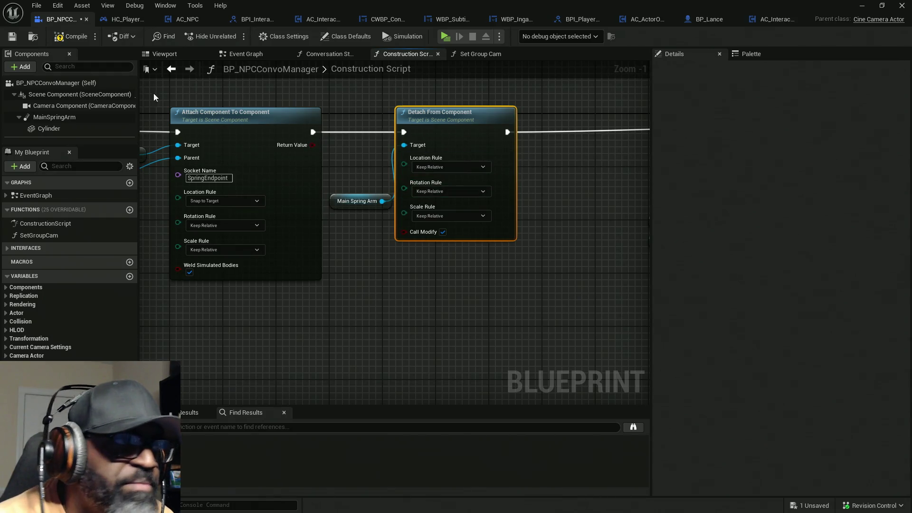
- Compile, then test-play talking to Fen and close the preview
click(58, 38)
click(447, 37)
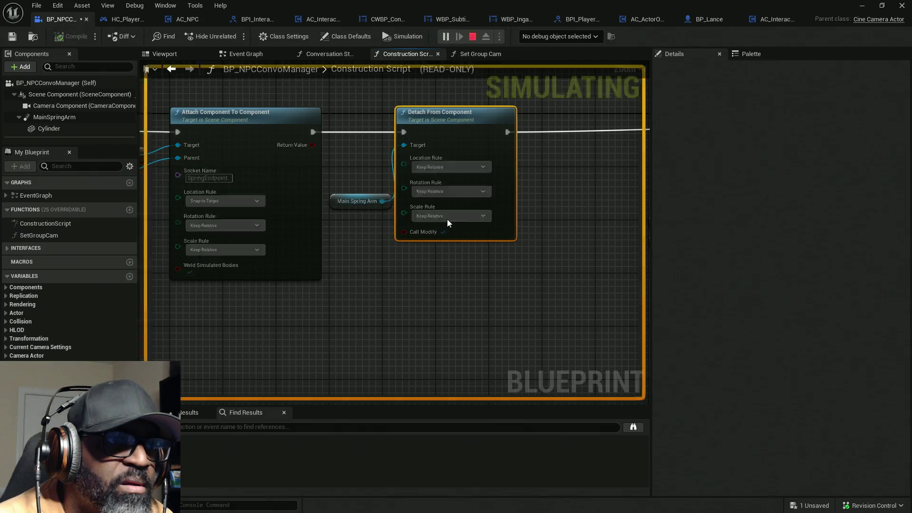
key(w)
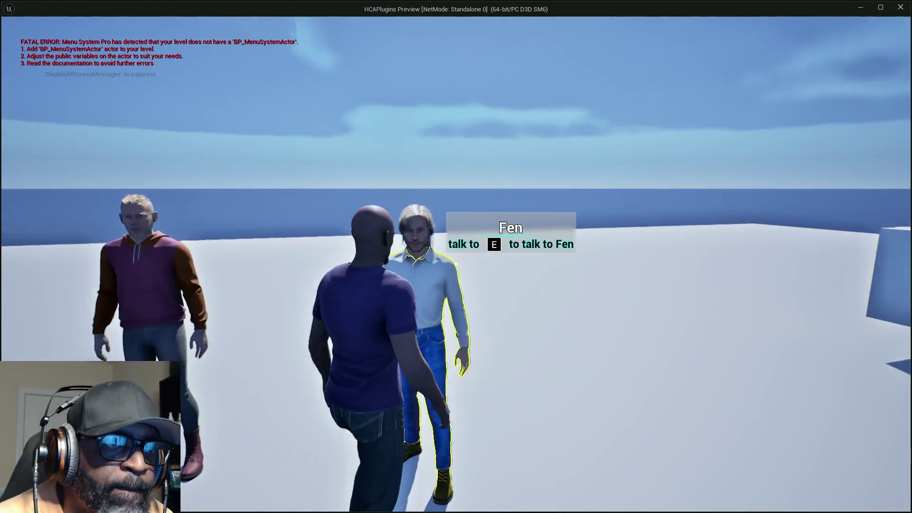
key(e)
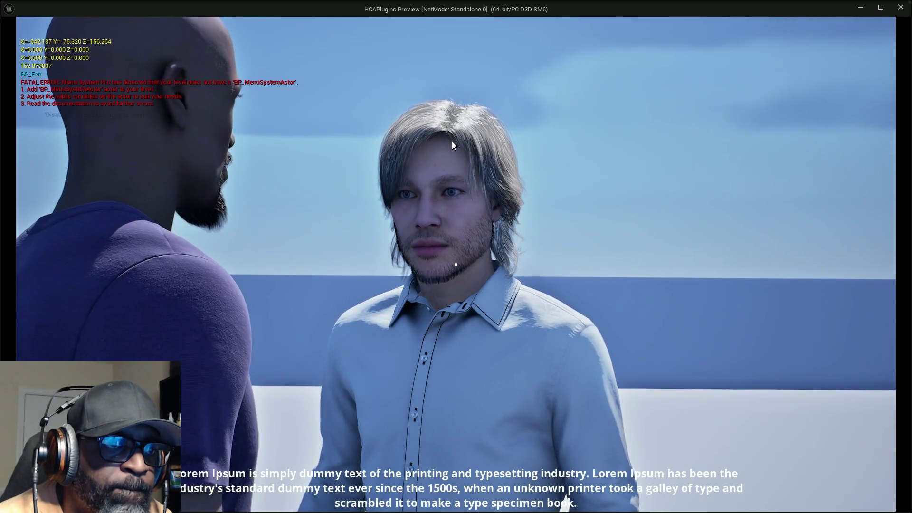
key(Escape)
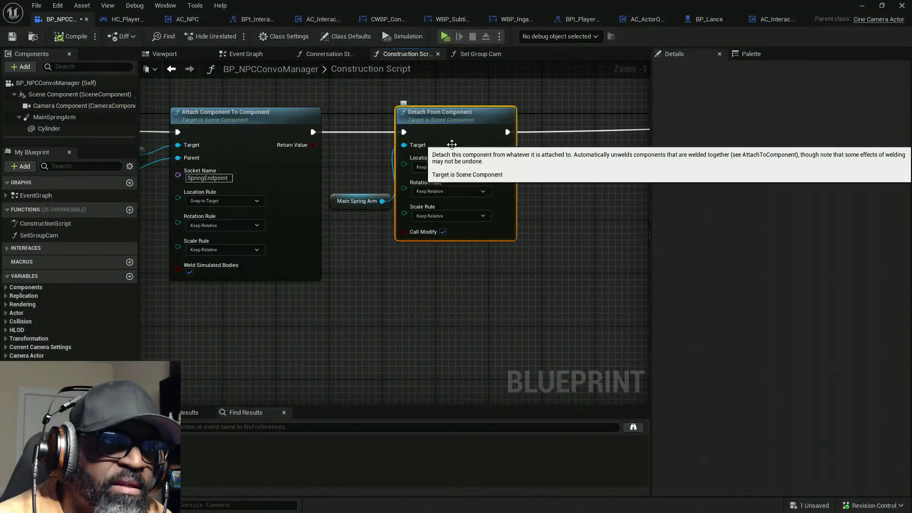
- Set the detach node's Location, Rotation and Scale rules to Keep World
drag(376, 232, 350, 243)
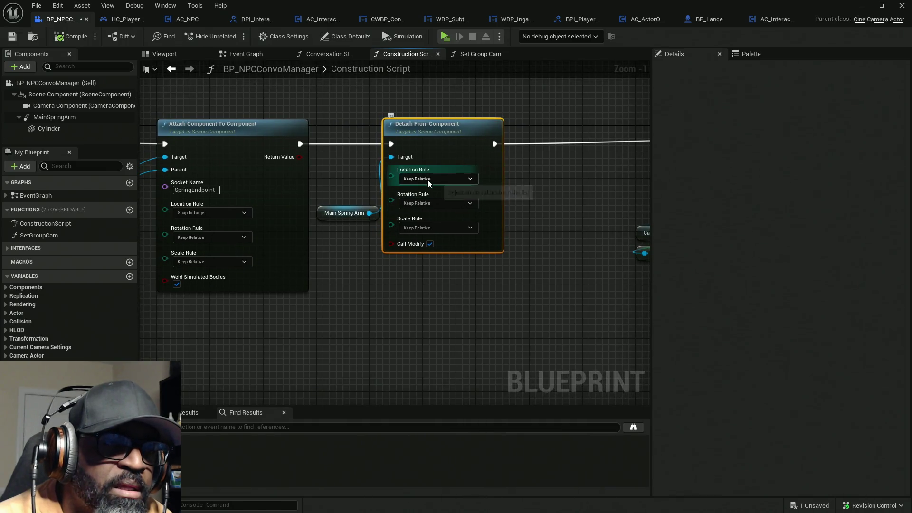
click(442, 178)
click(438, 193)
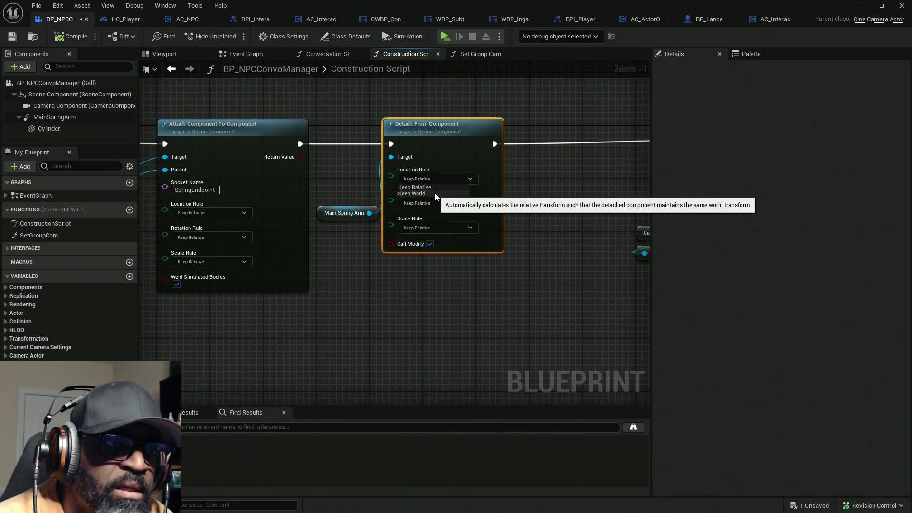
click(444, 203)
click(438, 218)
click(441, 228)
click(438, 242)
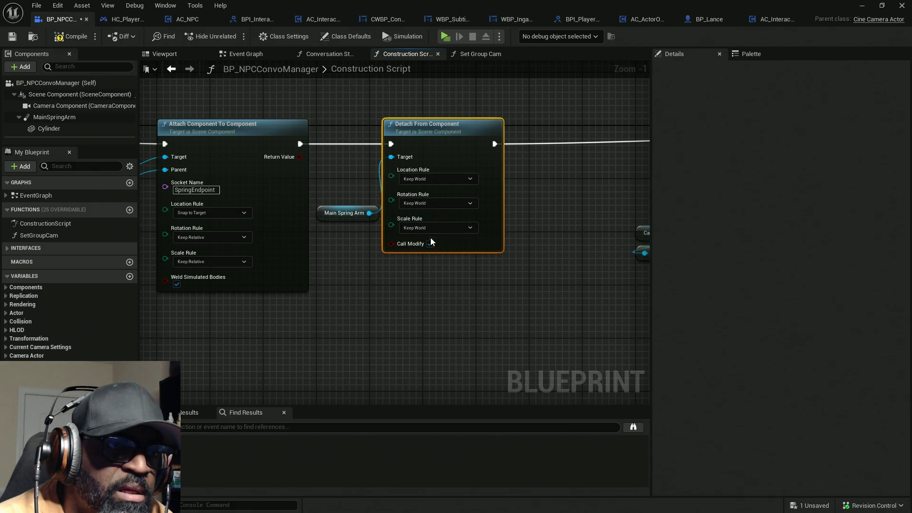
- Test-play by walking to Fen and starting the conversation, then close the preview
click(444, 37)
key(w)
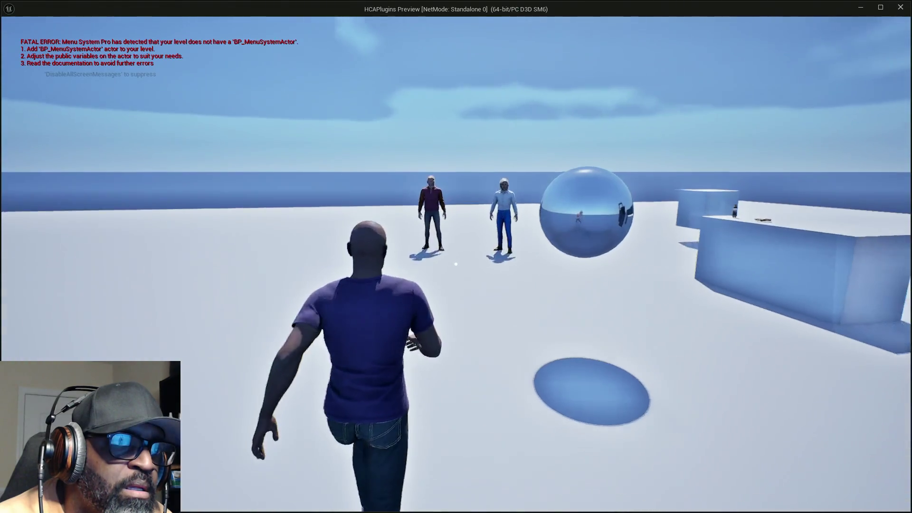
key(e)
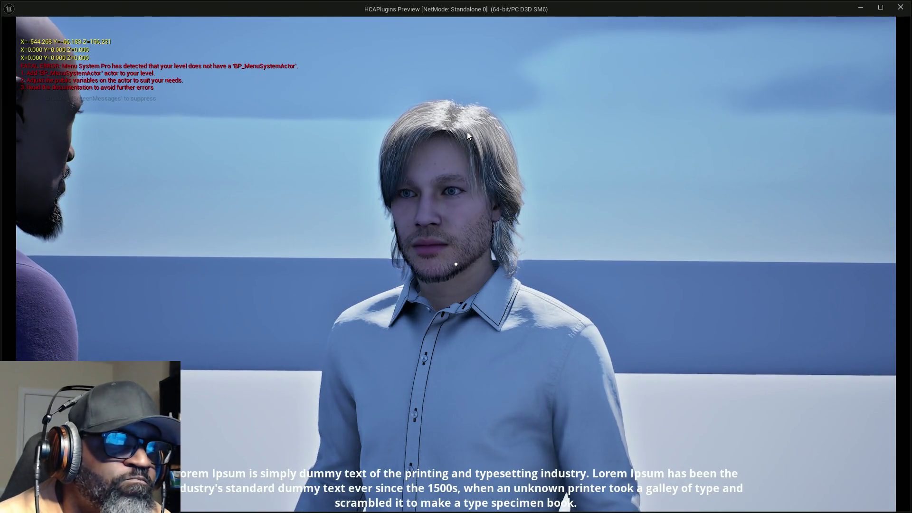
key(Escape)
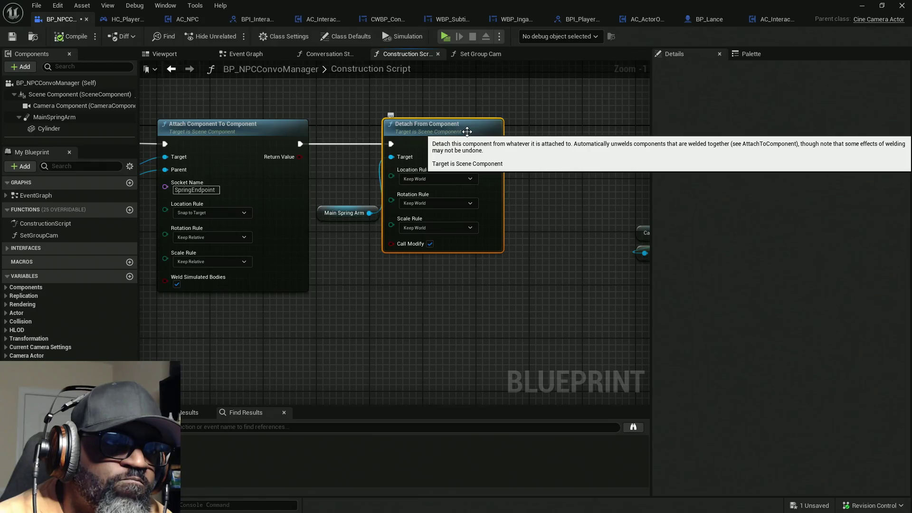
- Uncheck Call Modify on the Detach From Component node and start another test play
drag(372, 119, 535, 119)
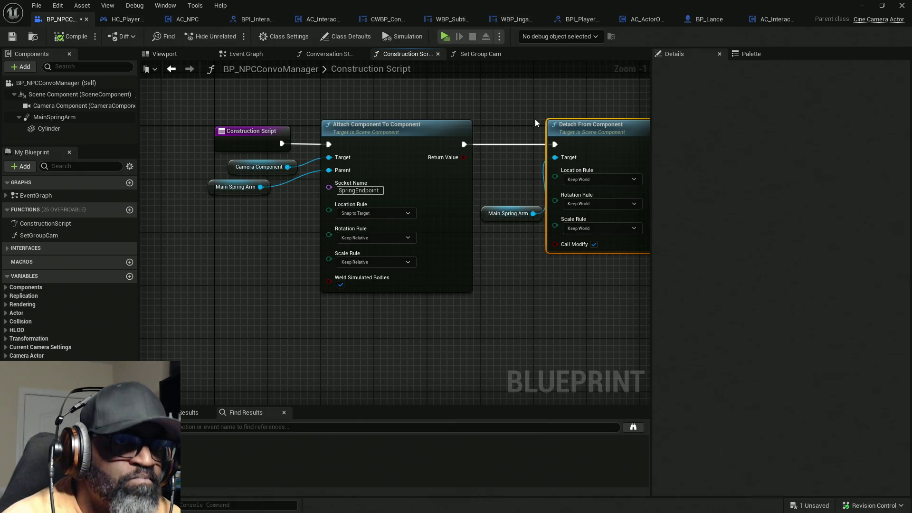
mouse_move(516, 135)
mouse_down()
mouse_move(458, 146)
mouse_move(378, 141)
mouse_up()
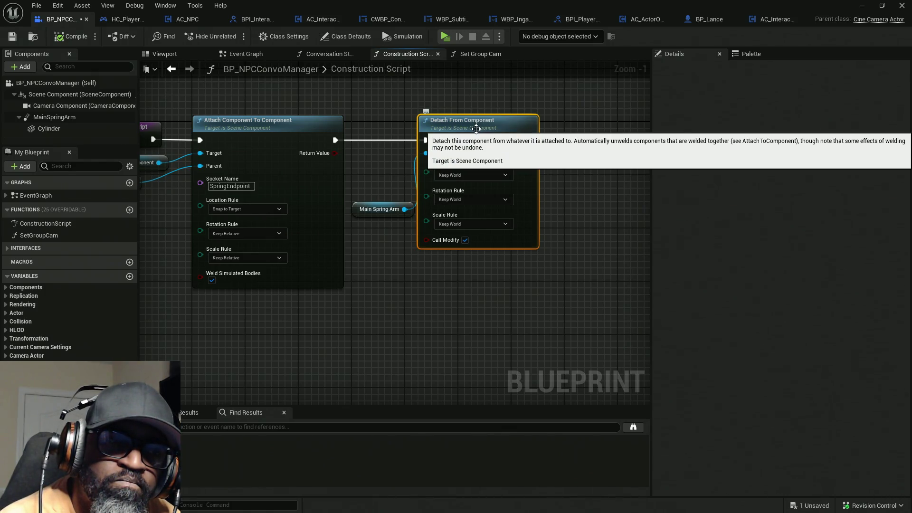
click(465, 240)
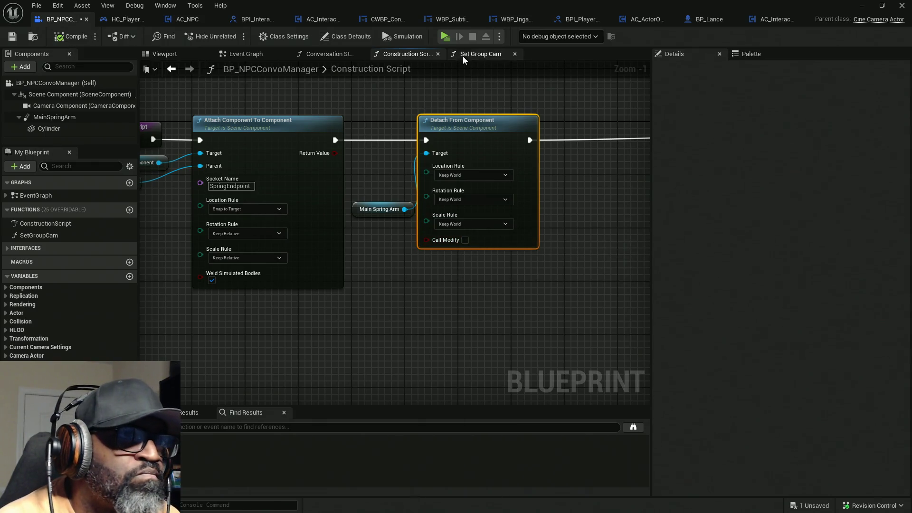
click(445, 37)
- Walk to Fen and start the dialogue to check the close-up camera, then close the preview
key(w)
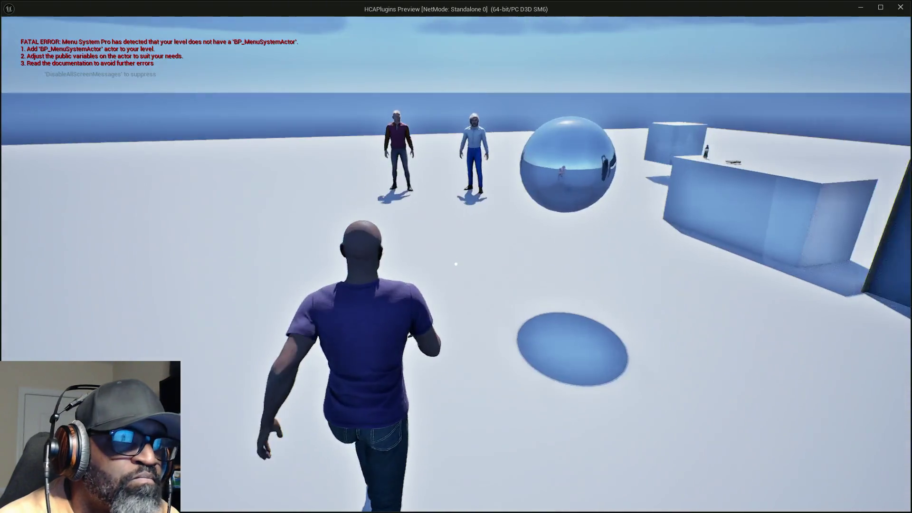
key(e)
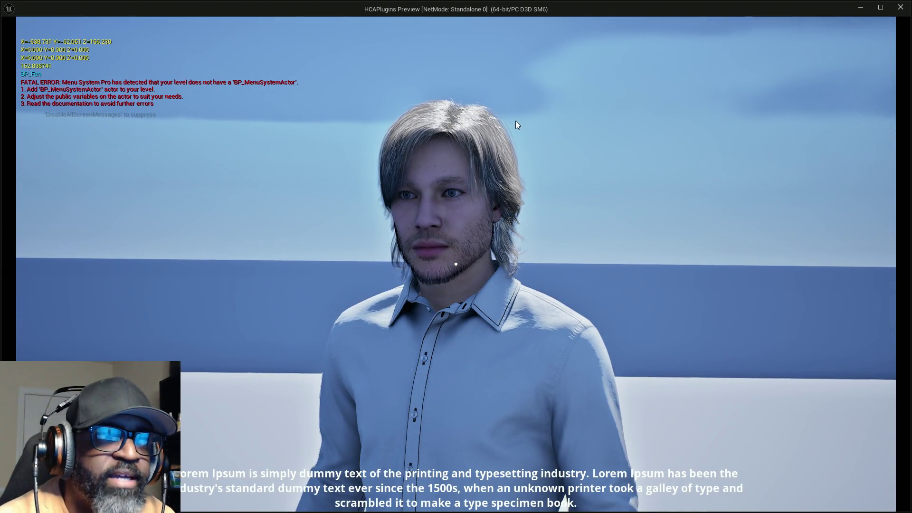
key(Escape)
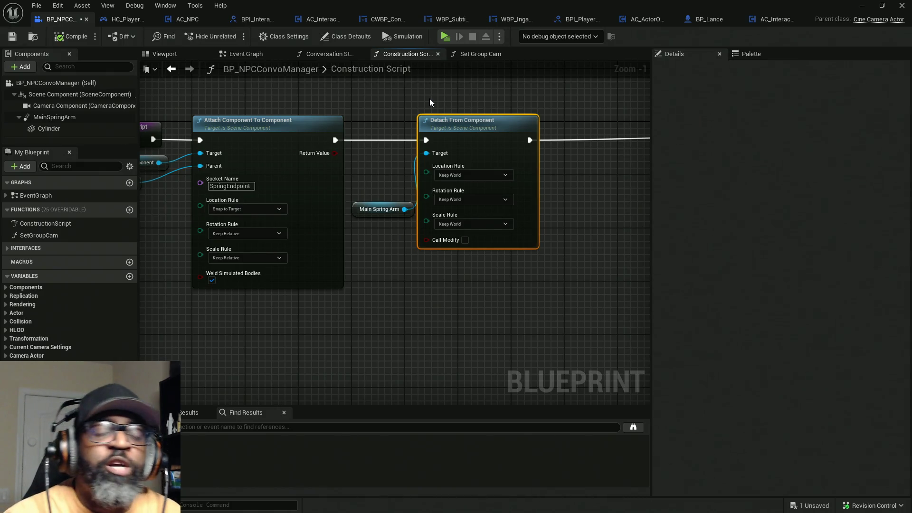
- Relaunch the preview, talk to Fen to check the subtitle close-up, then switch back to the editor
click(446, 37)
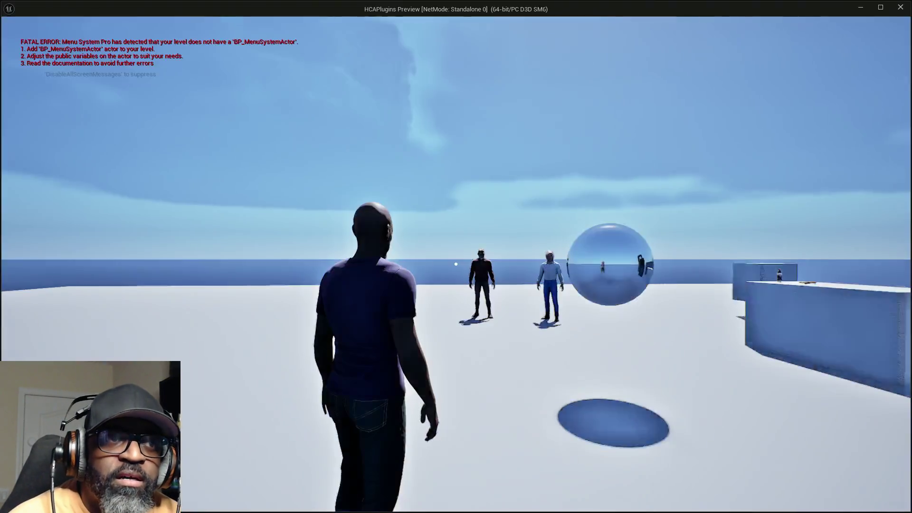
key(w)
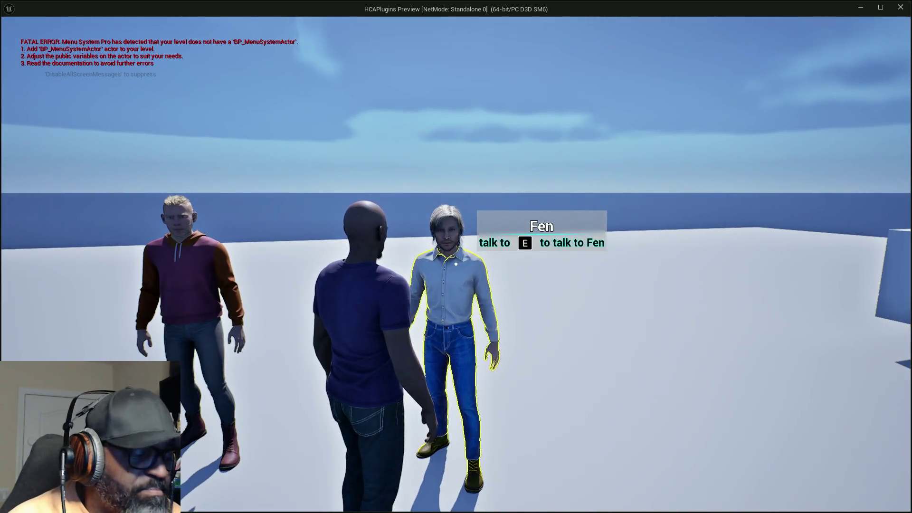
key(e)
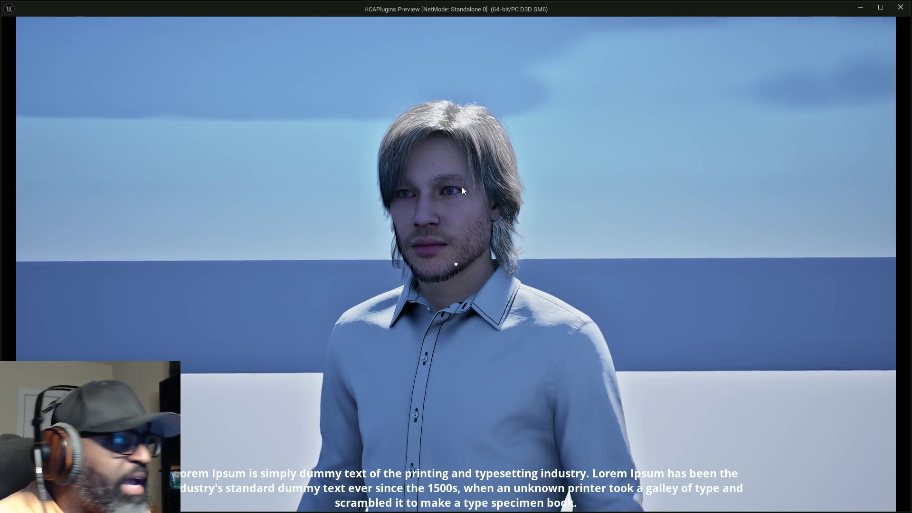
key(alt+Tab)
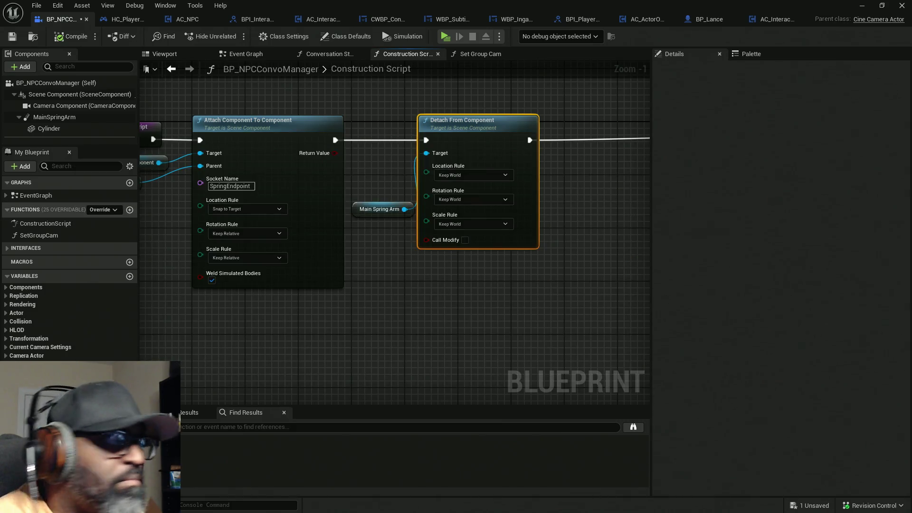
- Switch to the browser showing the YouTube reference video
key(alt+Tab)
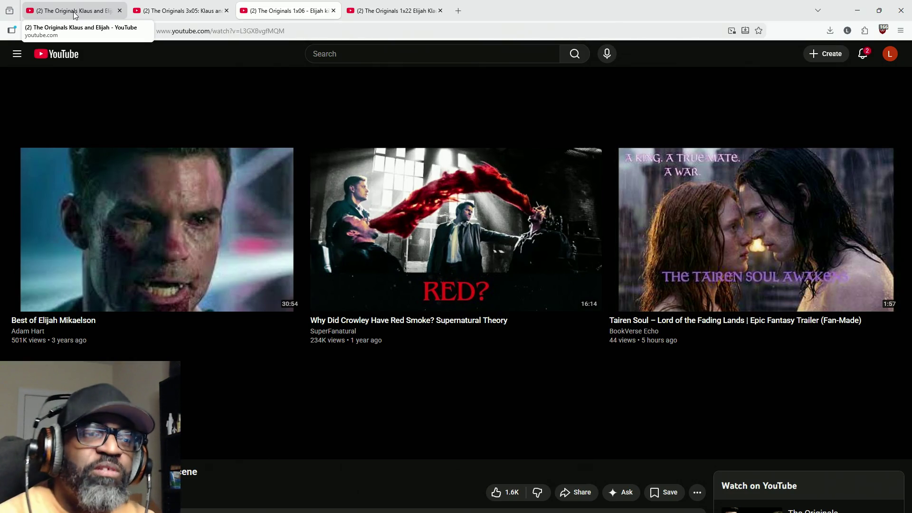
- Open The Originals 1x22 reference video, check its quality options, and go full screen
click(404, 12)
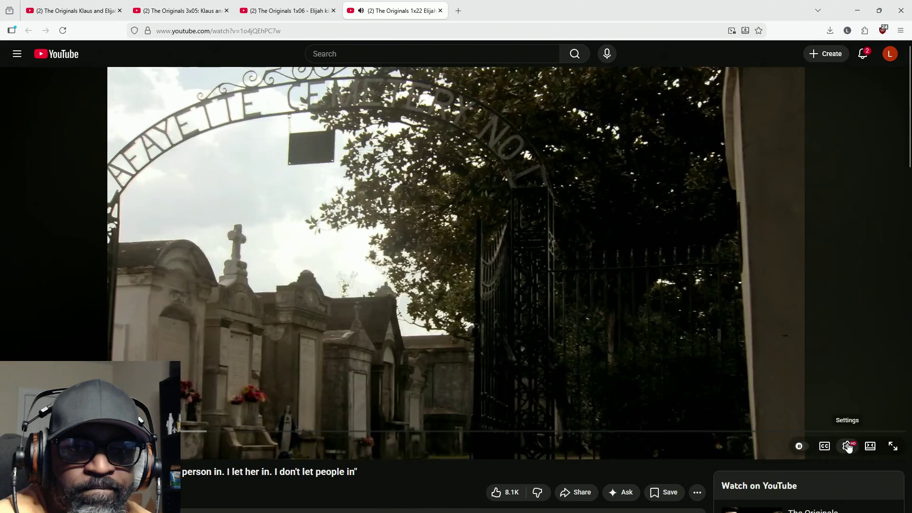
click(848, 445)
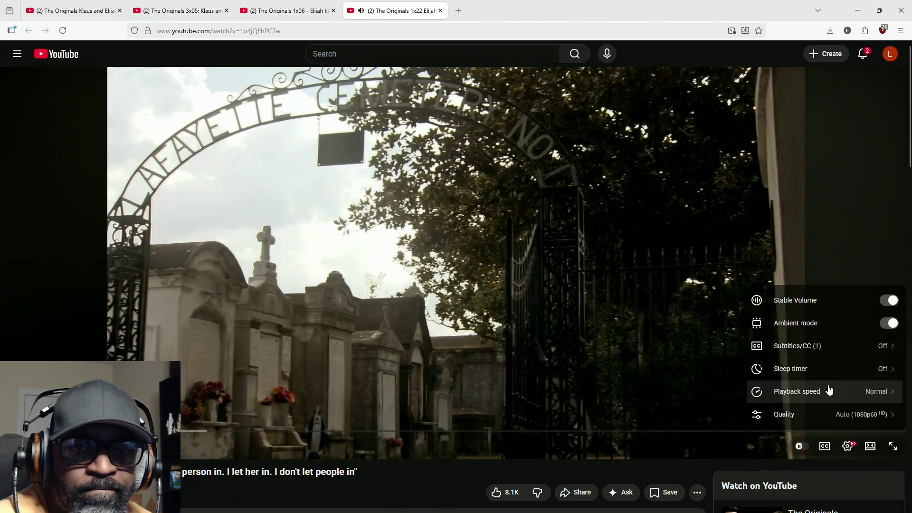
click(851, 414)
click(836, 262)
click(511, 267)
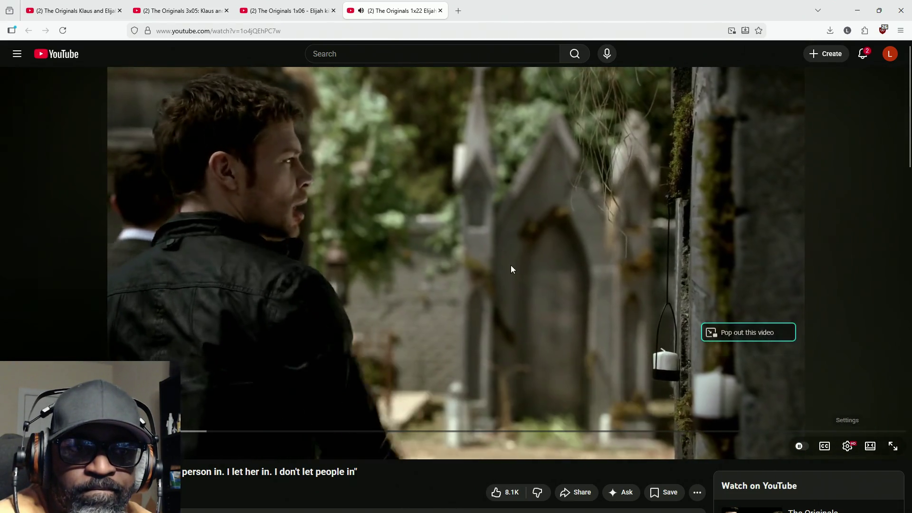
click(512, 267)
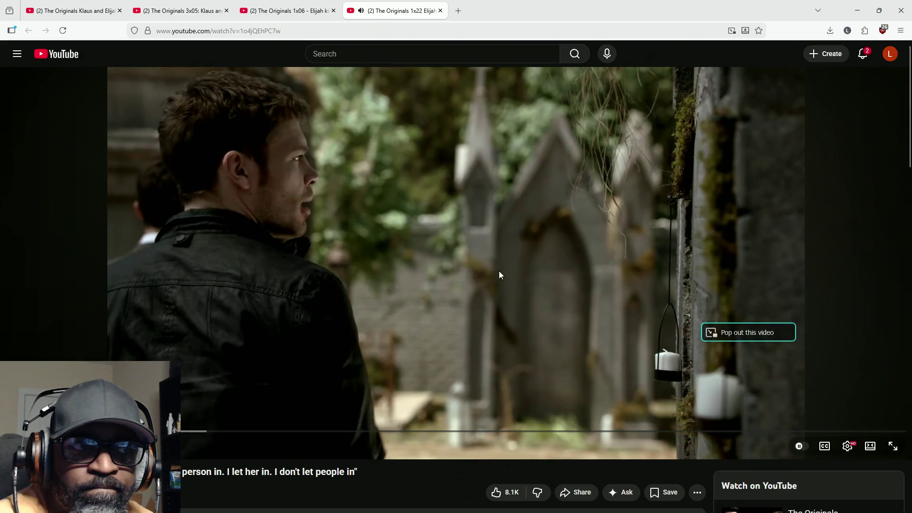
click(894, 446)
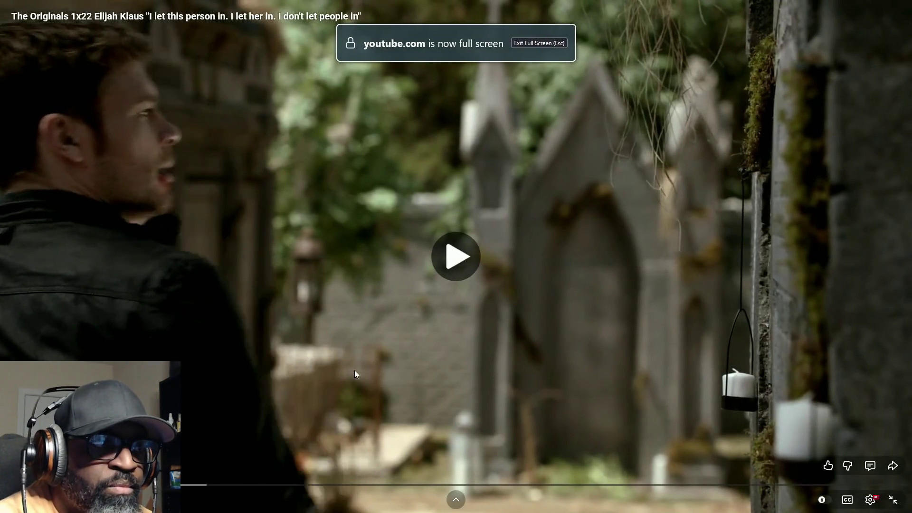
- Play through the shots, pausing on a close-up and then the over-the-shoulder cemetery shot
click(354, 369)
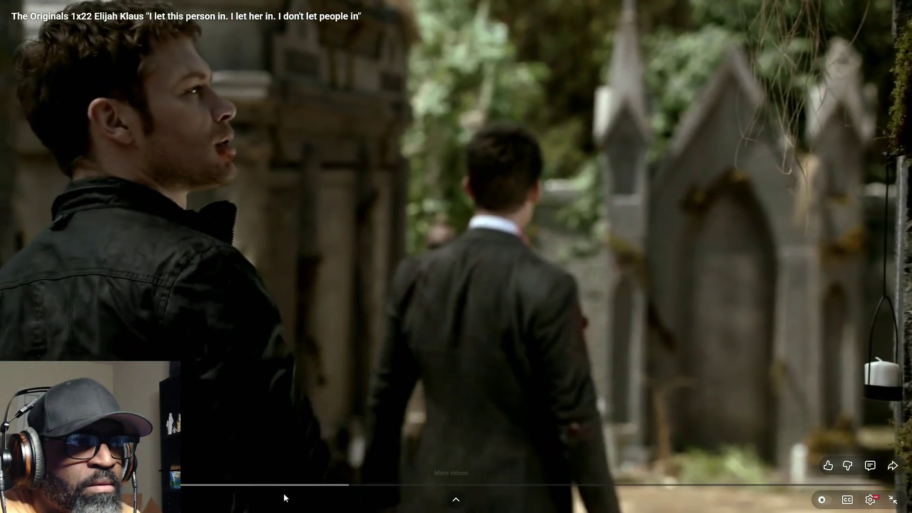
click(265, 472)
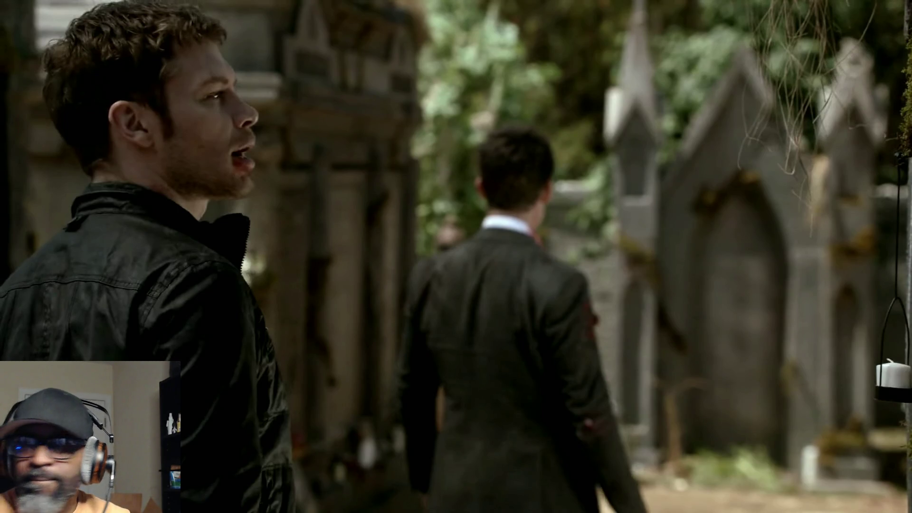
click(265, 471)
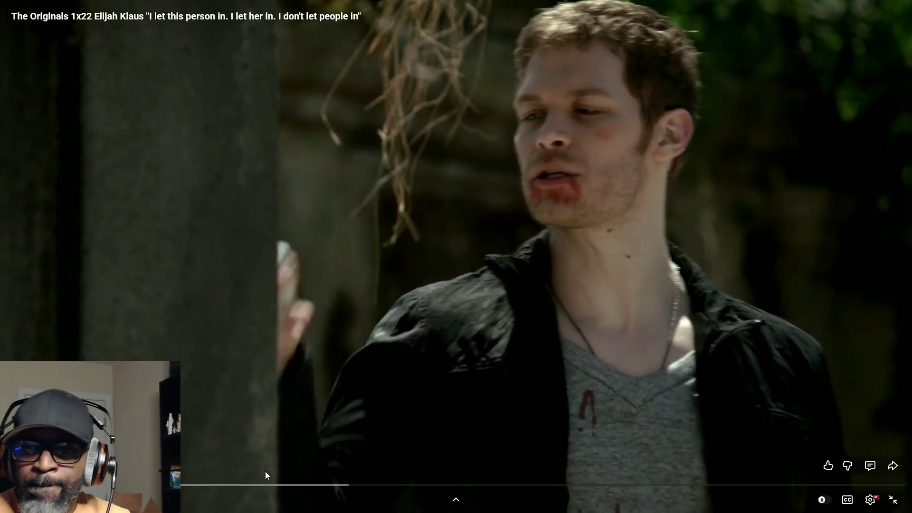
click(265, 472)
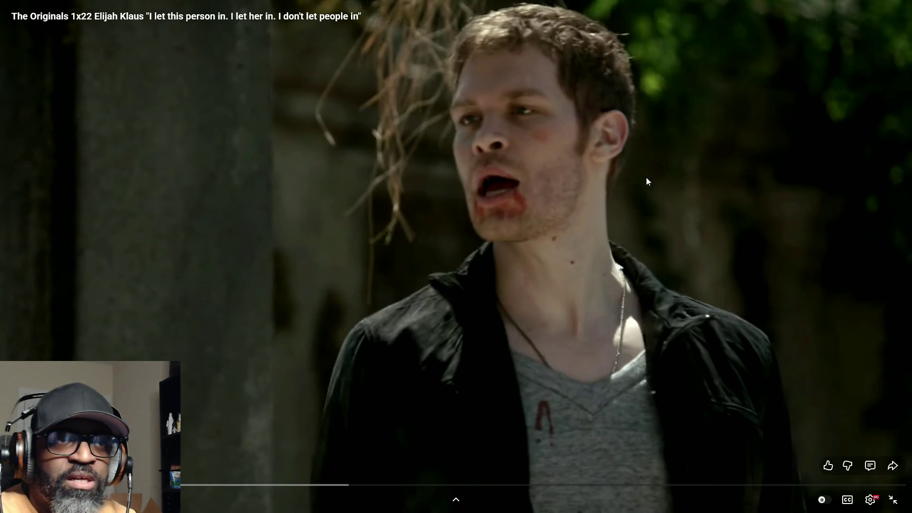
click(560, 352)
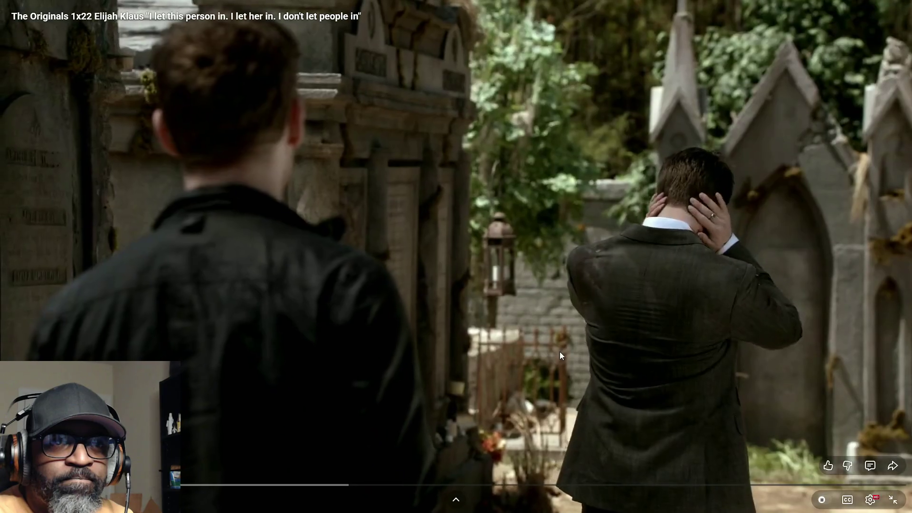
click(547, 343)
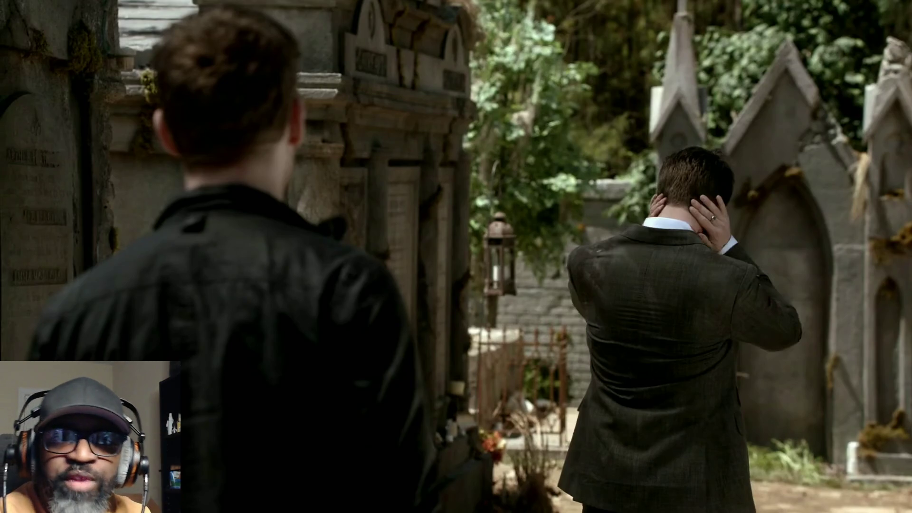
mouse_move(674, 237)
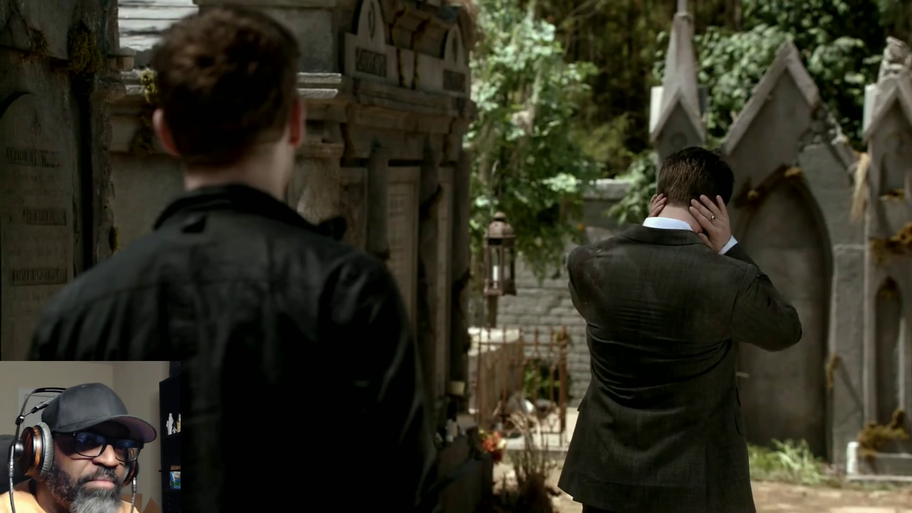
mouse_move(452, 226)
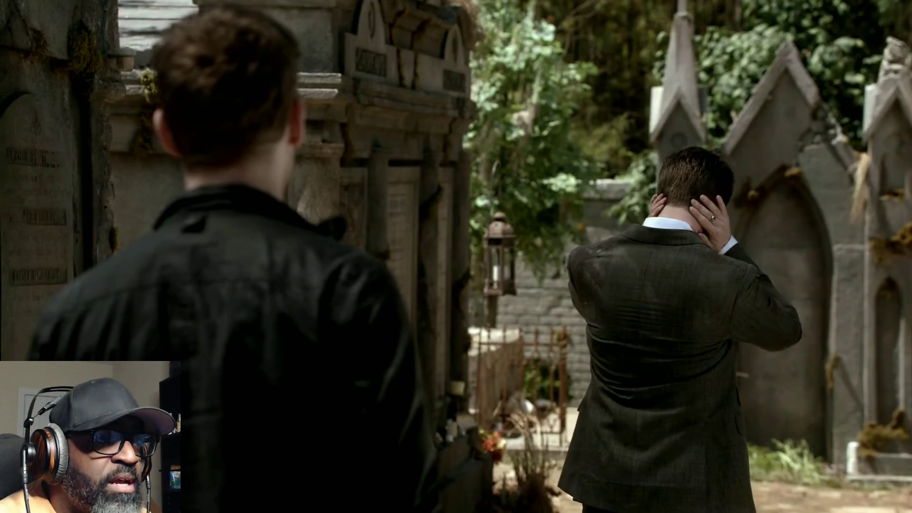
- Play the clip on, pausing twice to study the framing, and stop on the Klaus shot
mouse_move(263, 140)
click(421, 197)
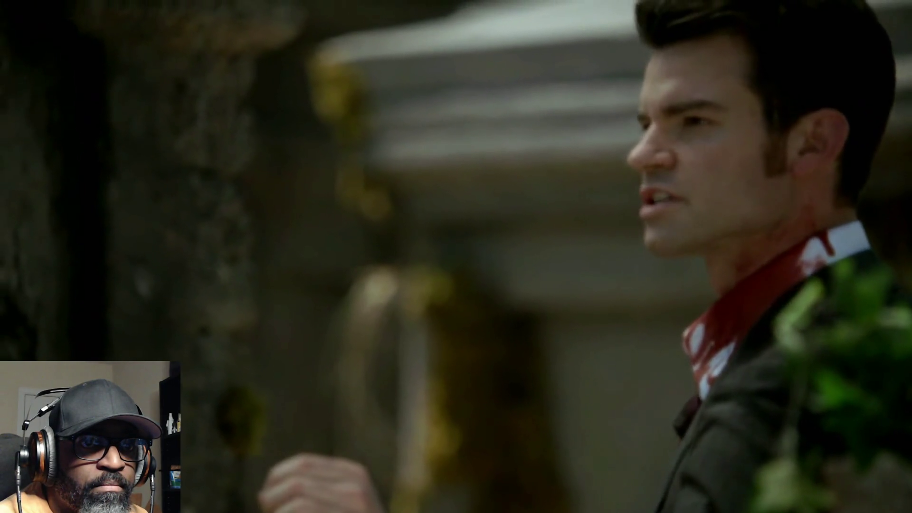
click(419, 201)
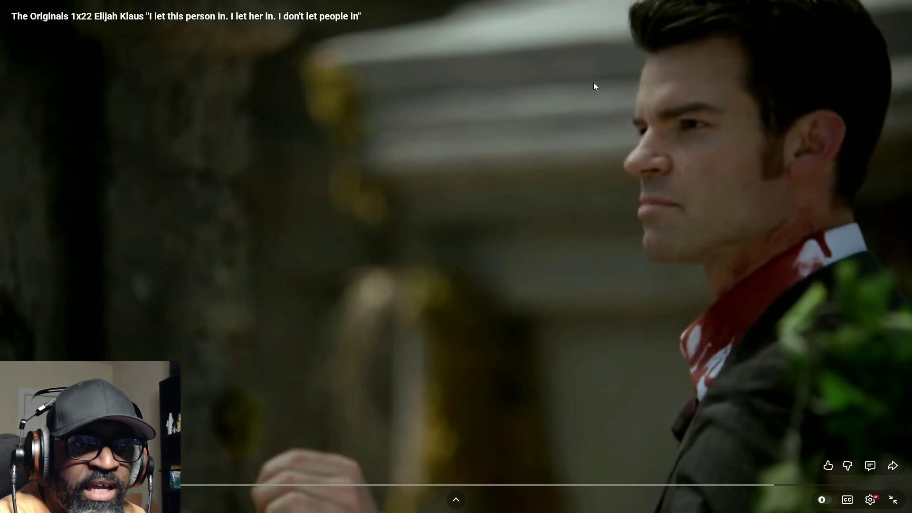
click(766, 178)
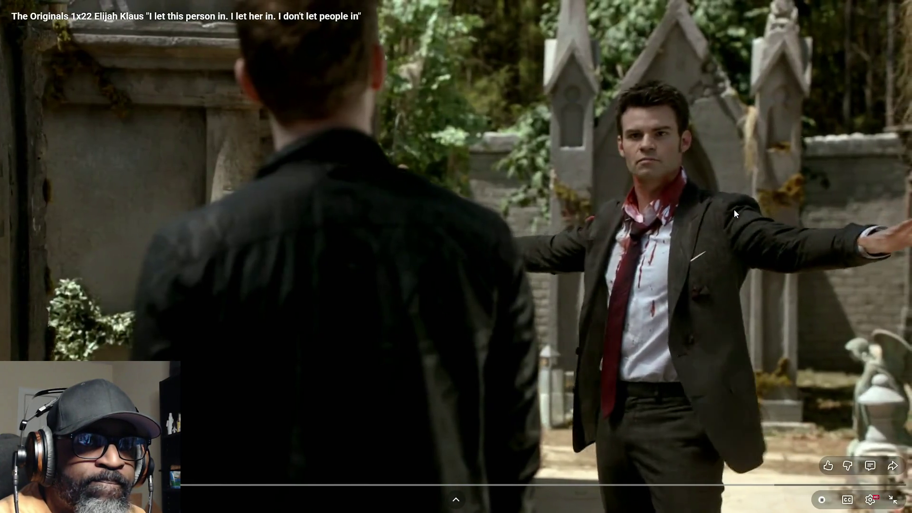
click(738, 231)
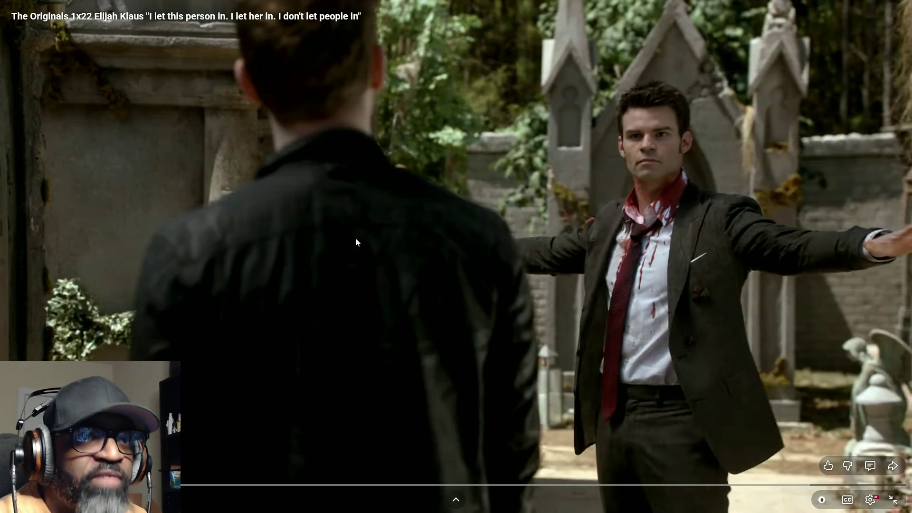
click(402, 278)
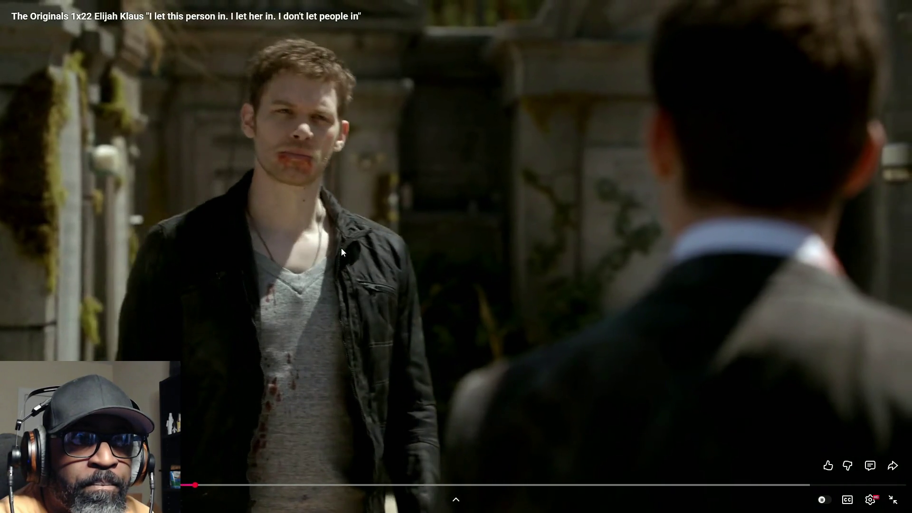
click(341, 248)
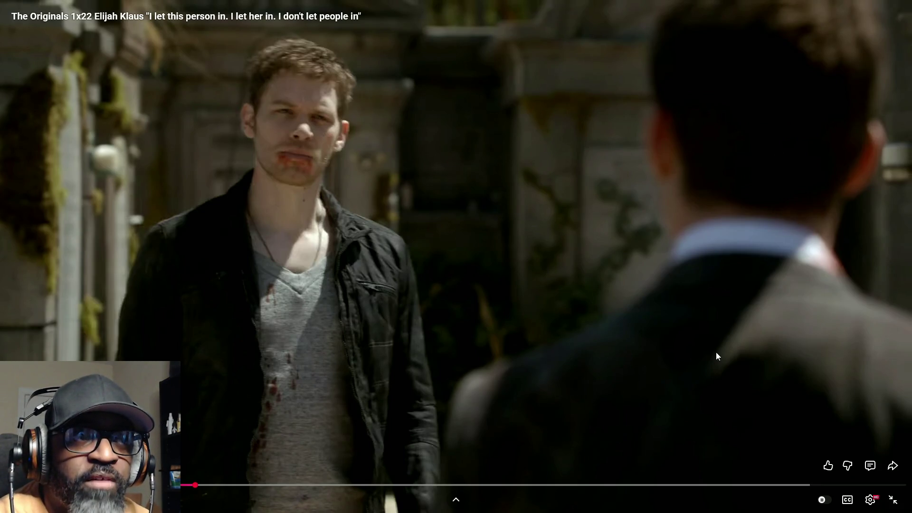
- Rewind the clip by roughly 20 seconds and pause on the Klaus close-up
key(j)
key(k)
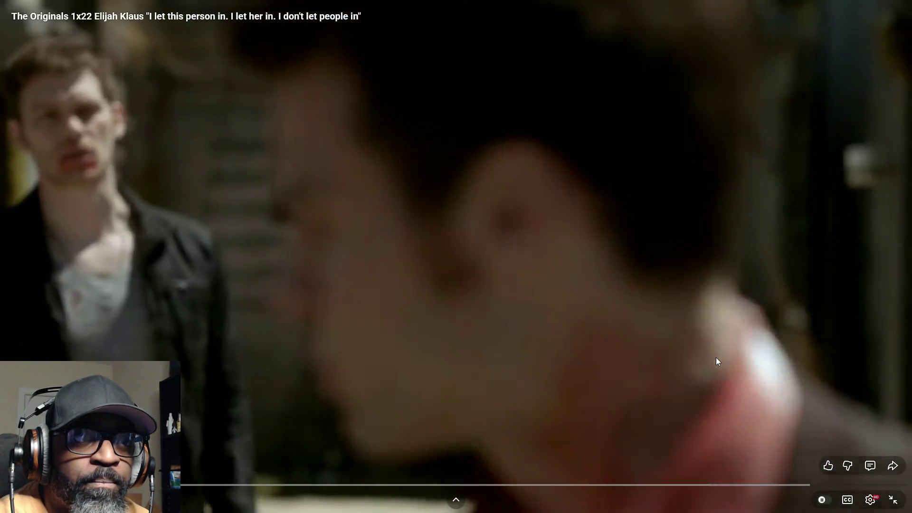
key(j)
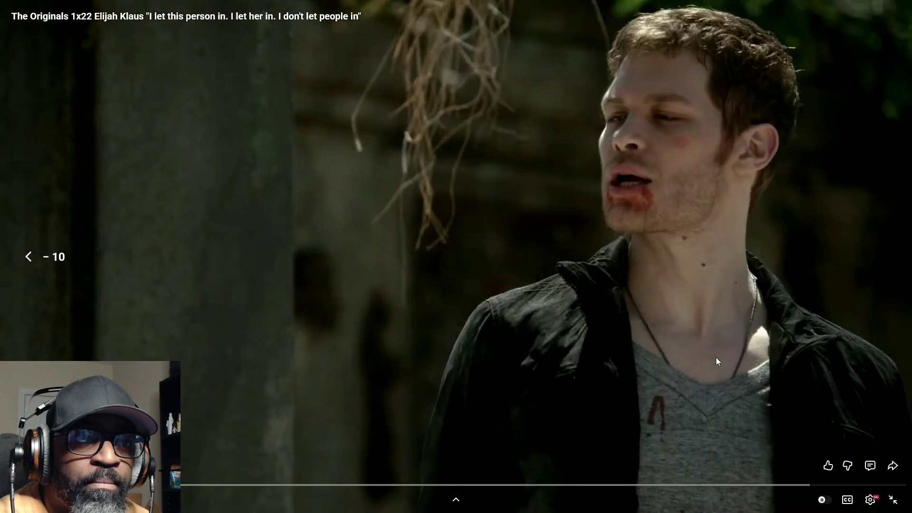
key(k)
key(k)
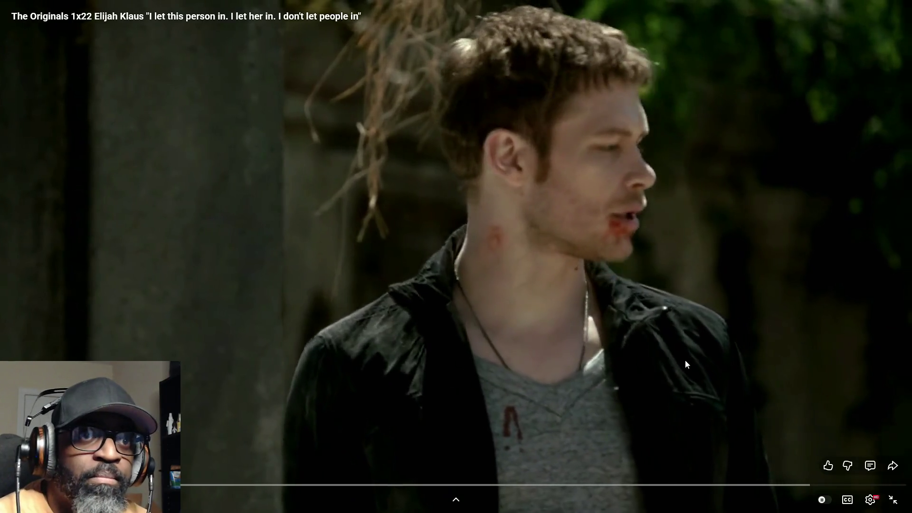
key(k)
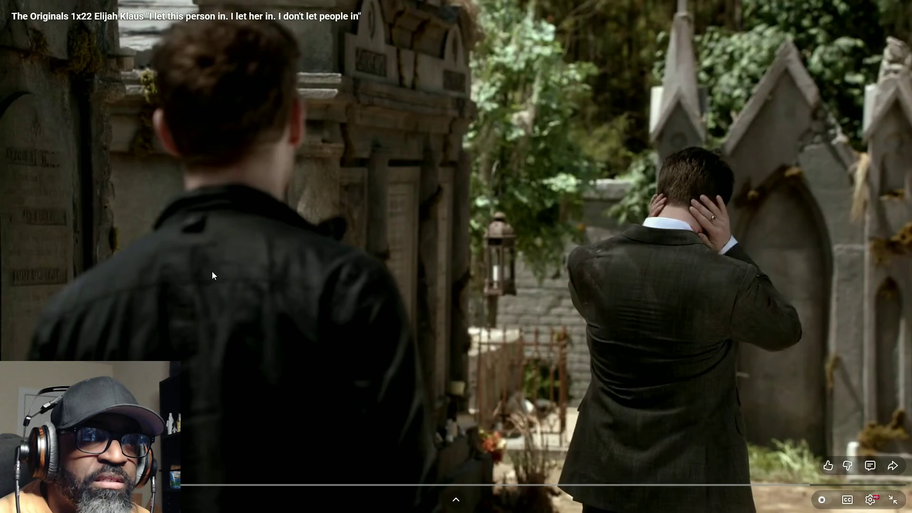
- Skip ahead five seconds, pause on the reaction shot, then resume playback
key(k)
key(Right)
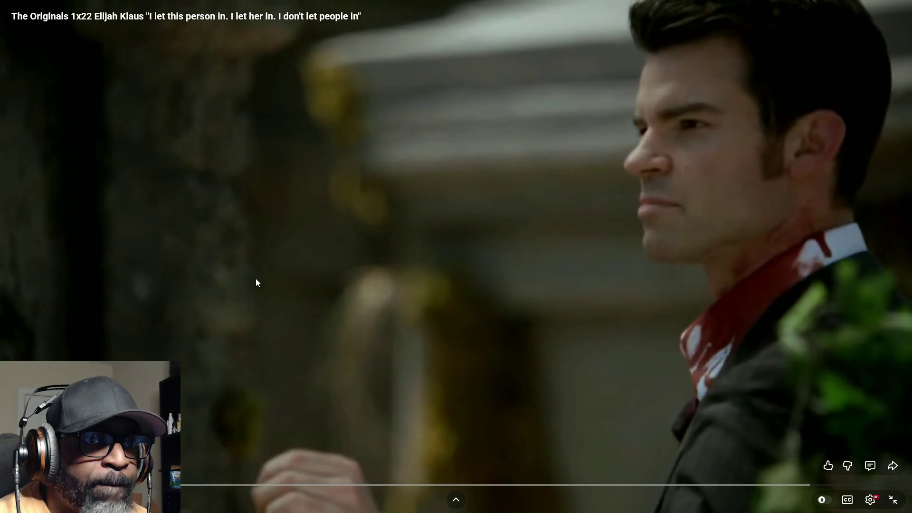
key(k)
key(k)
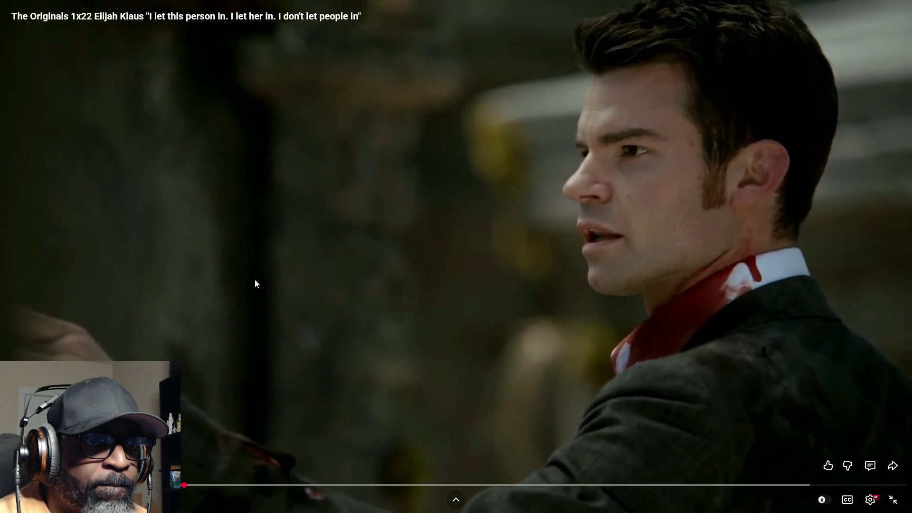
key(k)
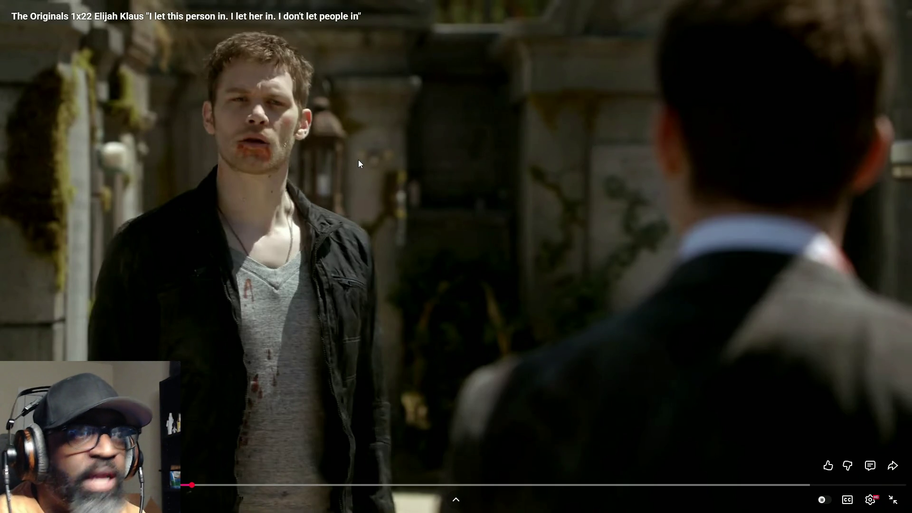
key(k)
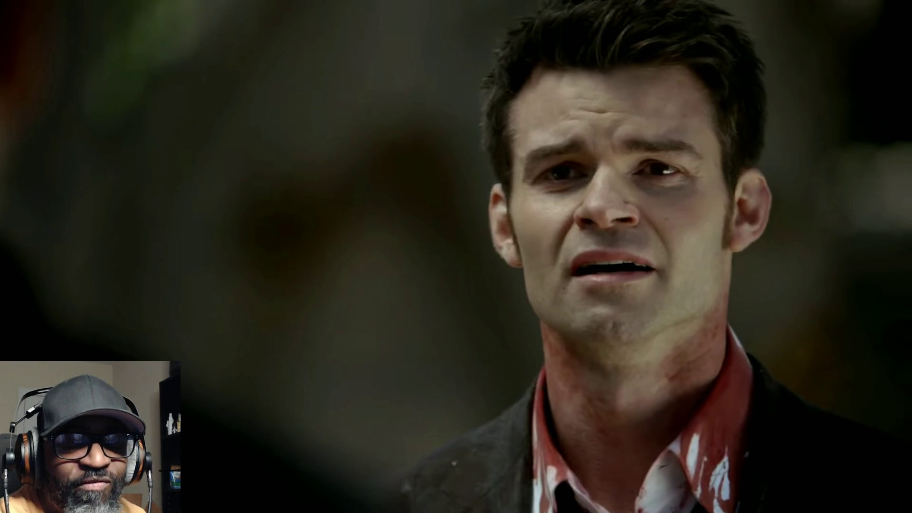
key(space)
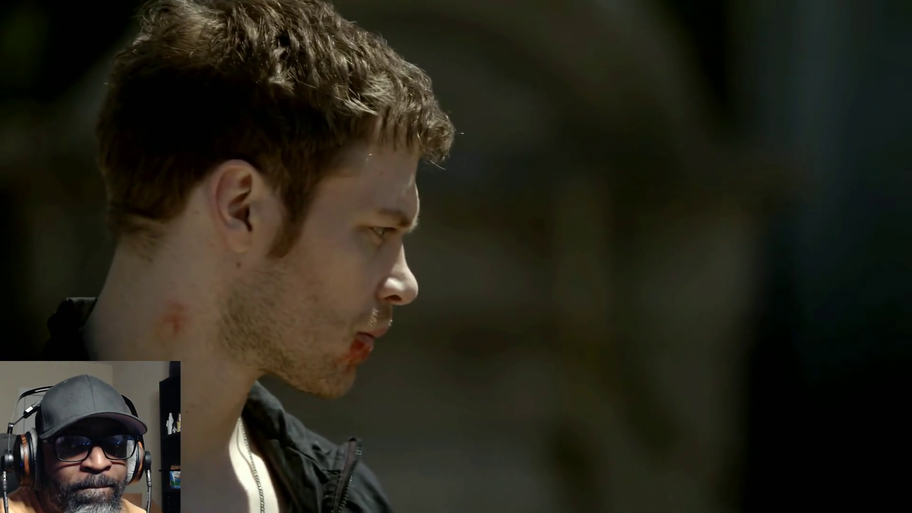
- Pause on the bloodied Klaus profile close-up, then exit full-screen viewing
key(space)
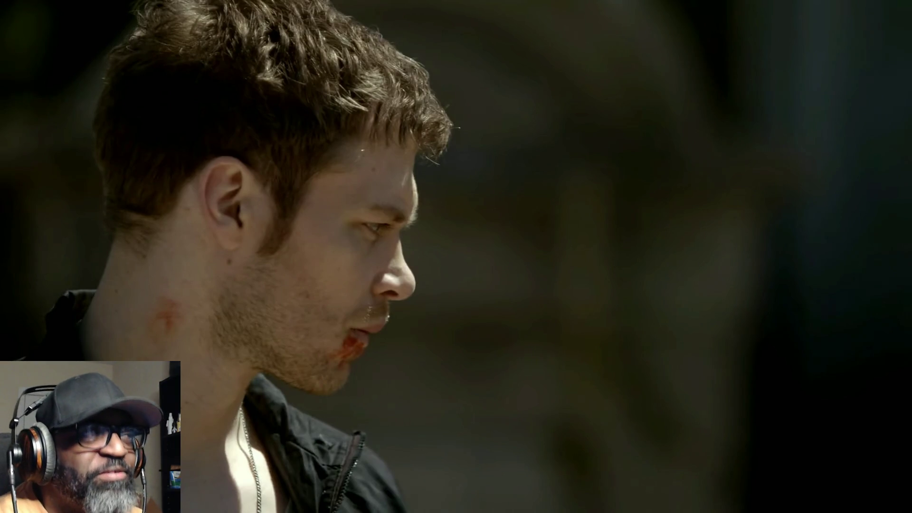
mouse_move(517, 205)
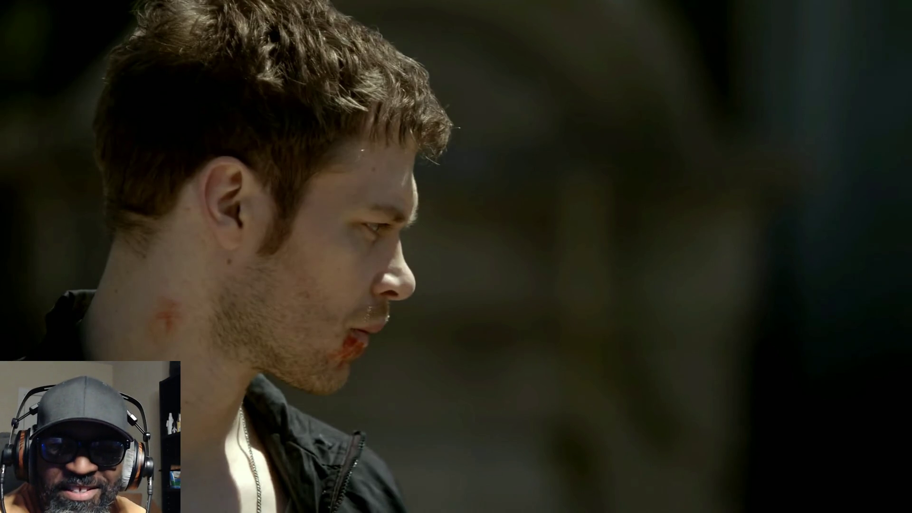
mouse_move(517, 221)
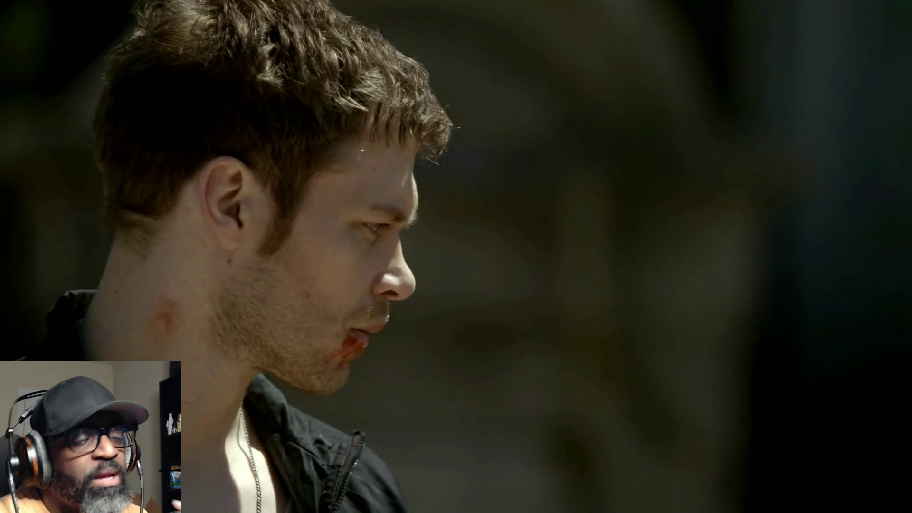
mouse_move(211, 50)
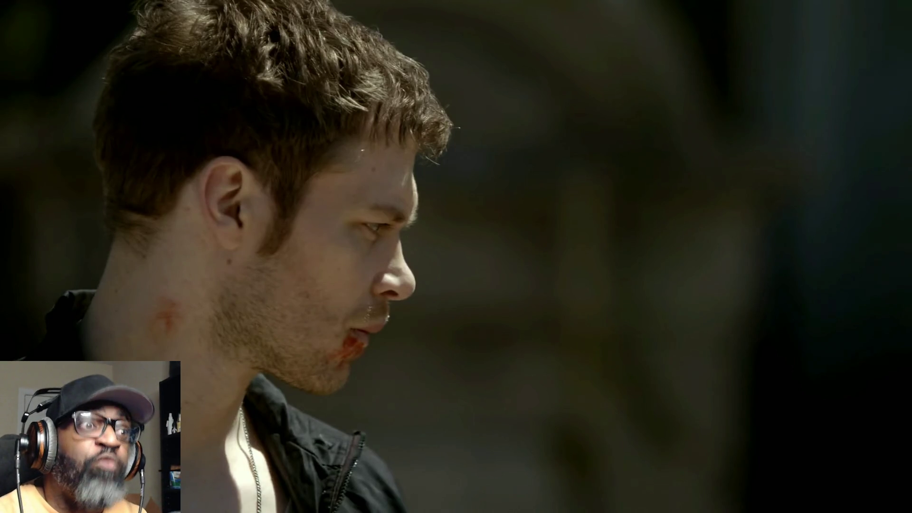
mouse_move(275, 107)
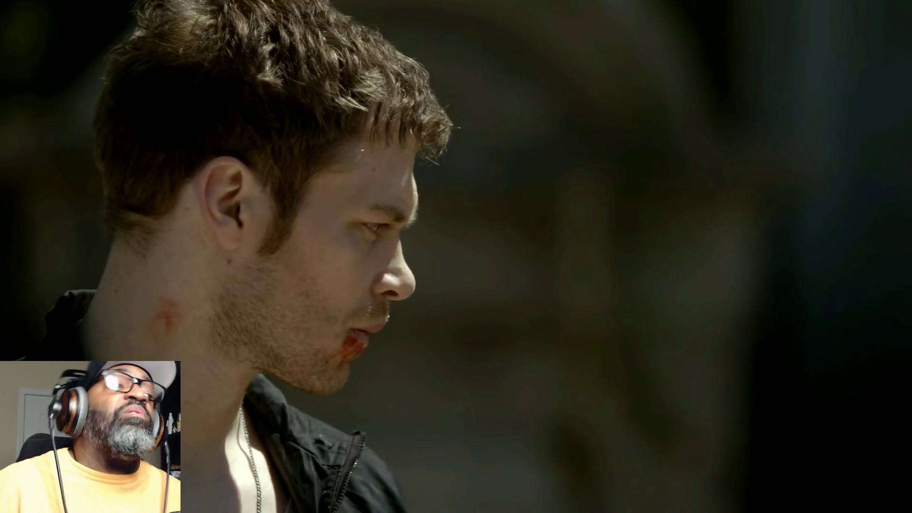
mouse_move(30, 65)
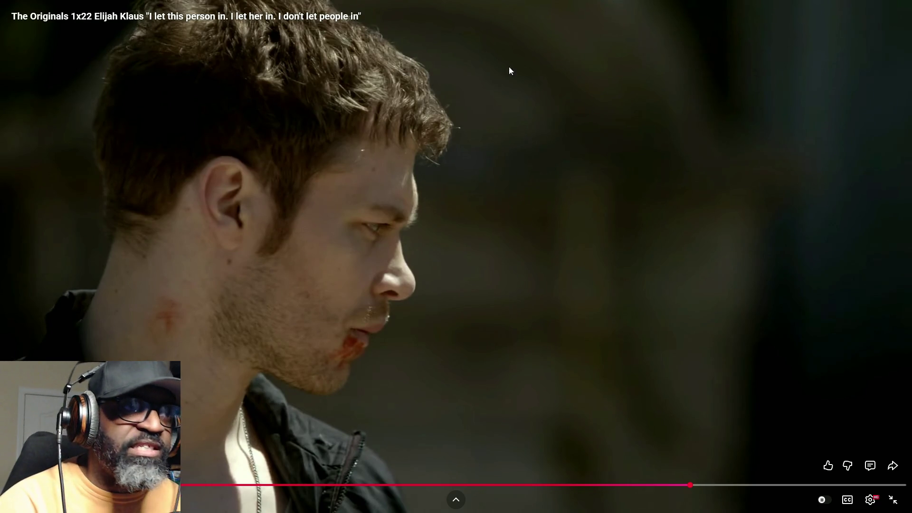
key(Escape)
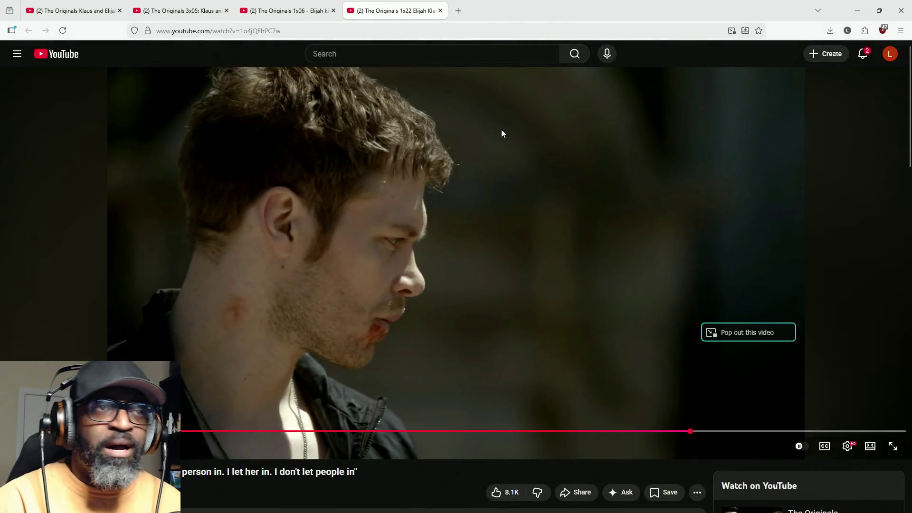
- Switch from YouTube back to the Unreal Editor window with Alt+Tab
key(alt+Tab)
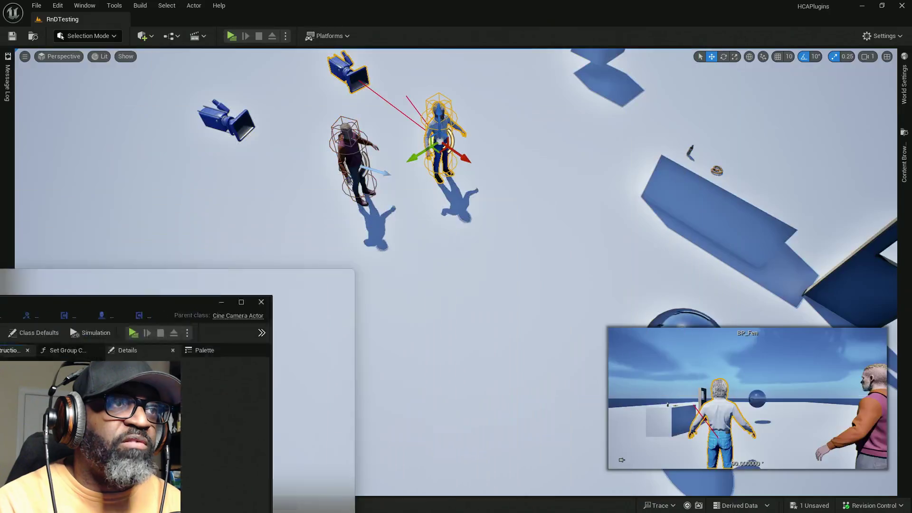
- Save the convo manager blueprint and arrange Main Spring Arm beside Detach From Component's Target pin
click(204, 37)
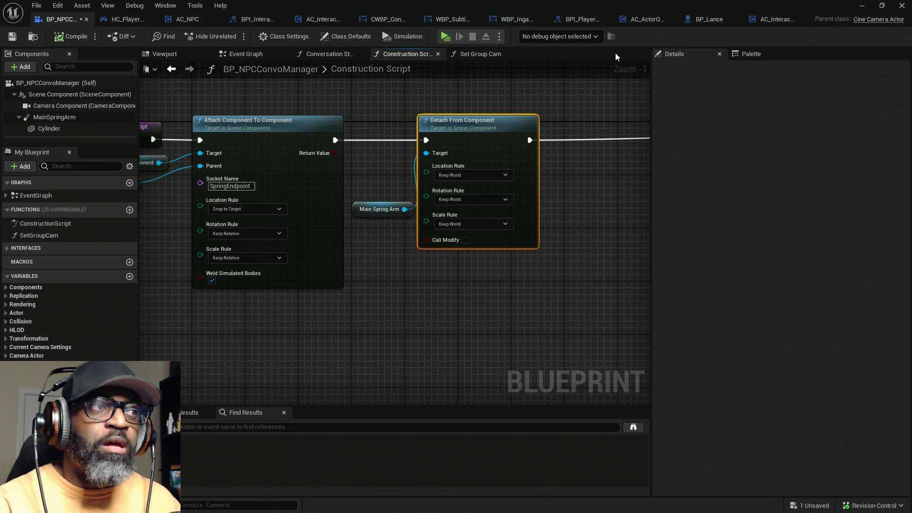
key(ctrl+s)
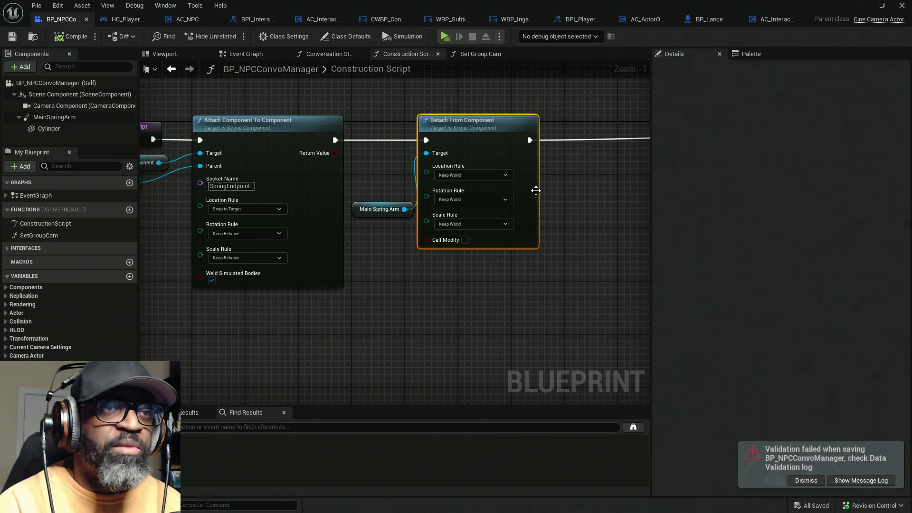
drag(394, 170, 255, 166)
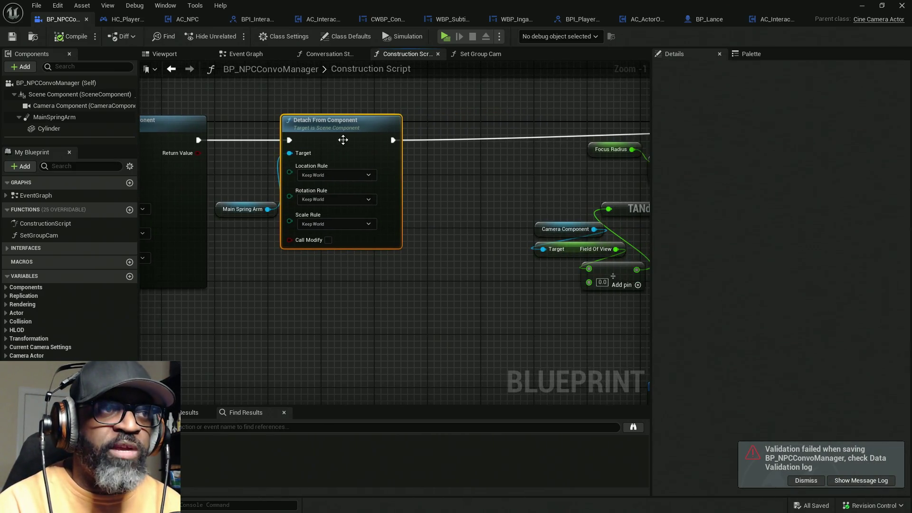
drag(343, 140, 397, 140)
drag(217, 211, 211, 158)
click(276, 105)
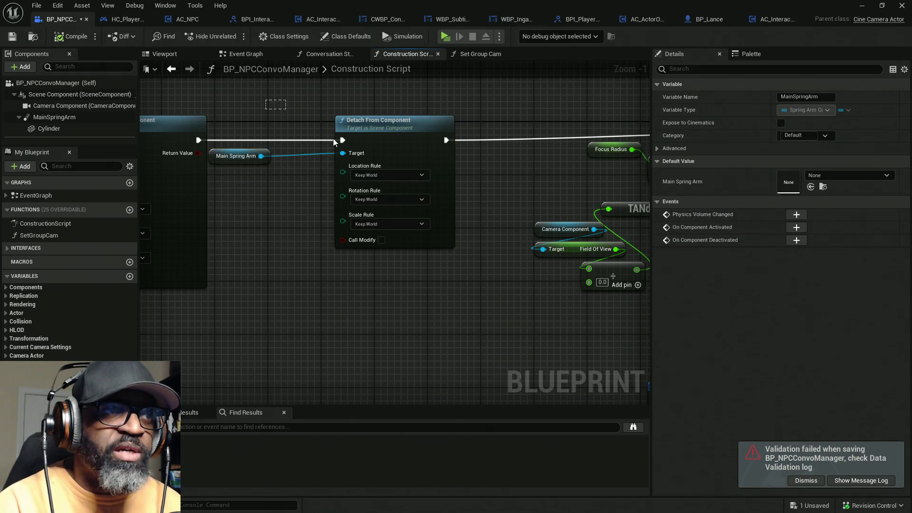
click(335, 141)
drag(404, 157, 366, 151)
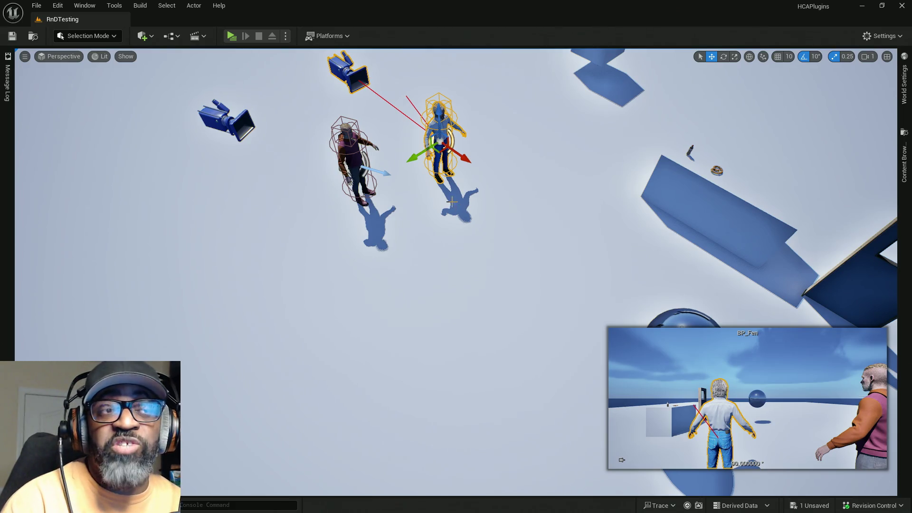
drag(457, 205, 457, 190)
scroll(457, 205, up, 5)
key(f)
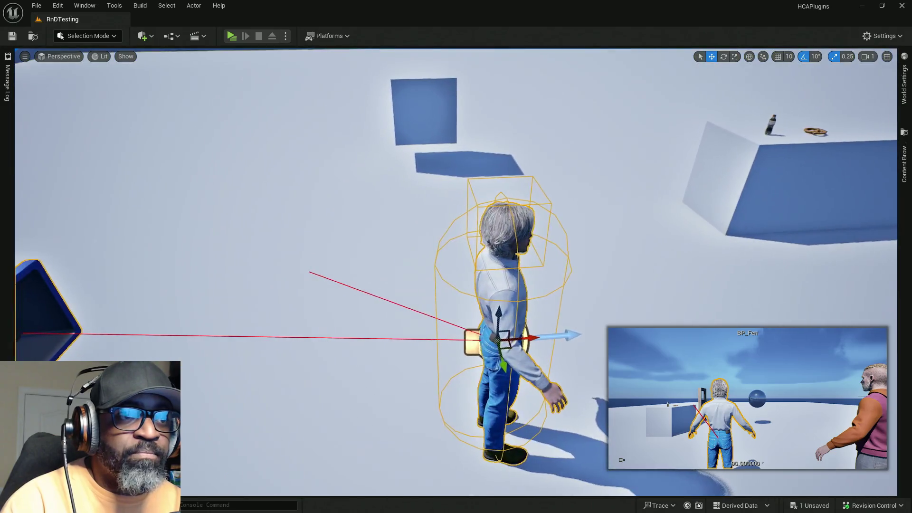
drag(451, 228, 451, 200)
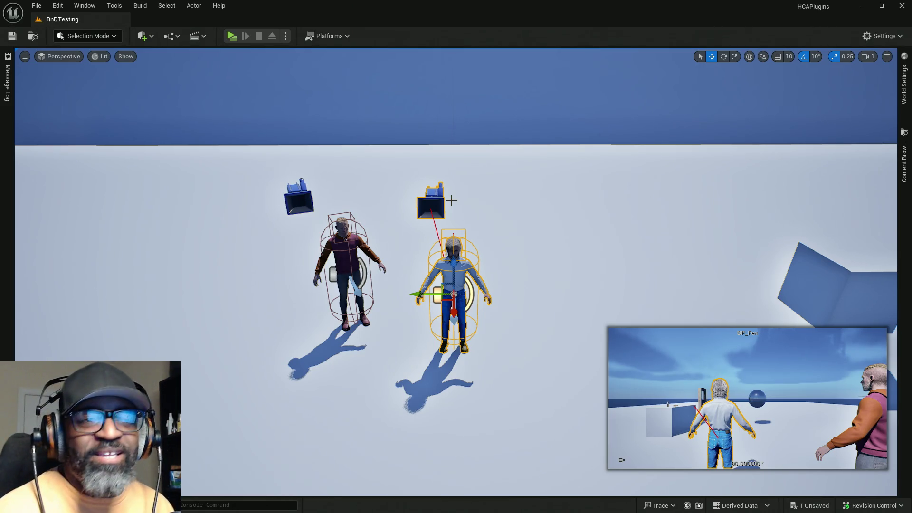
drag(250, 432, 266, 418)
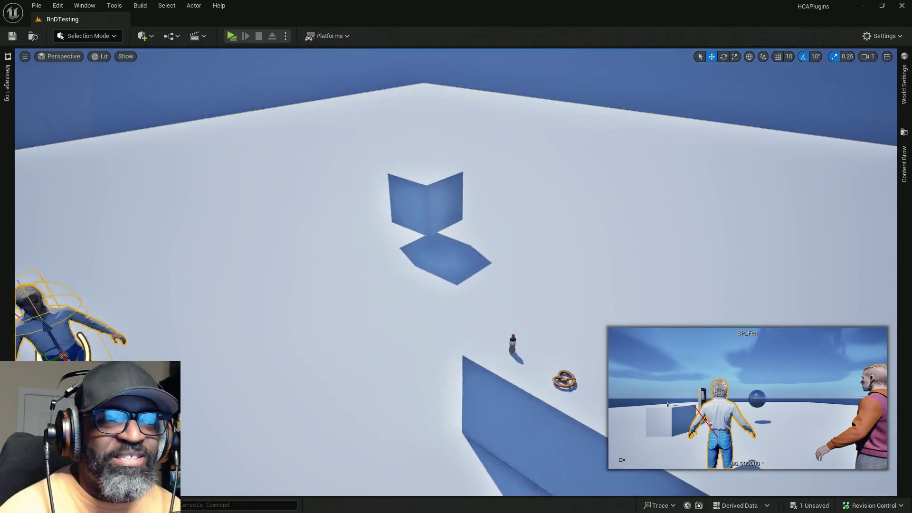
- Frame both characters, select BP_Styopa, and launch a Standalone Game preview
key(f)
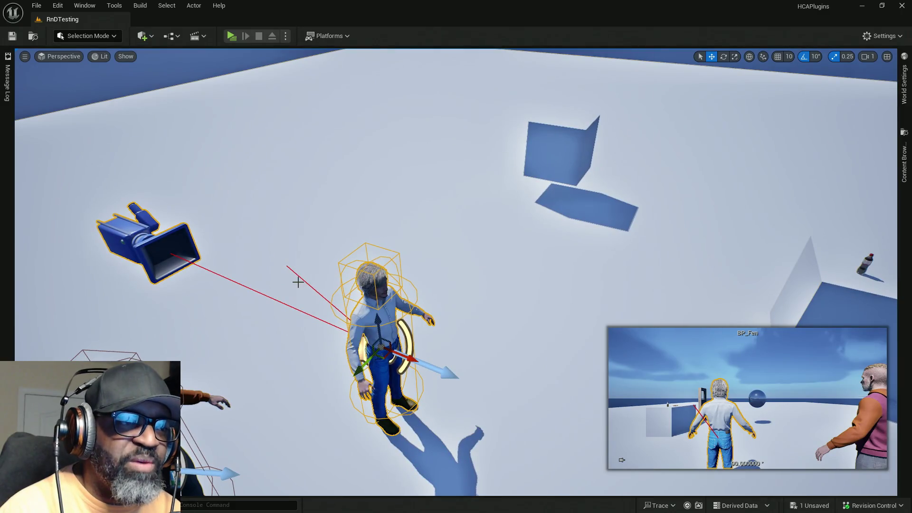
click(300, 281)
click(335, 303)
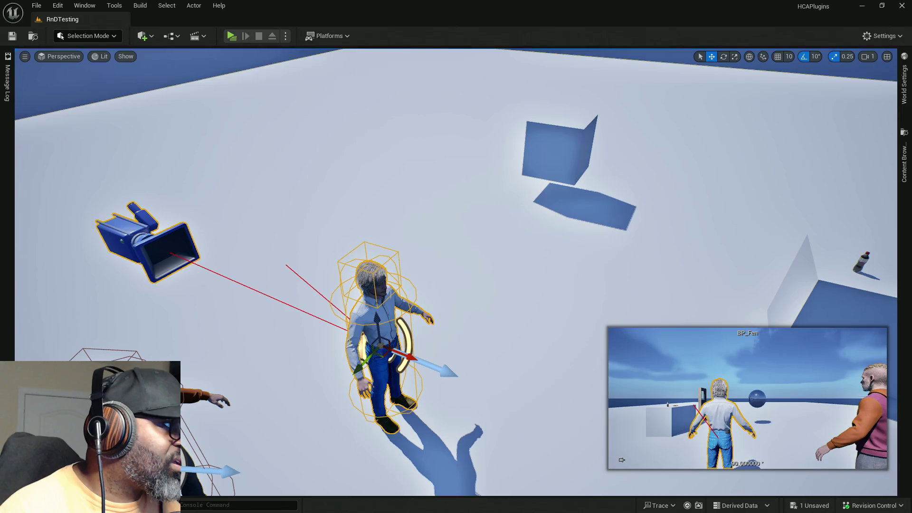
drag(135, 171, 387, 251)
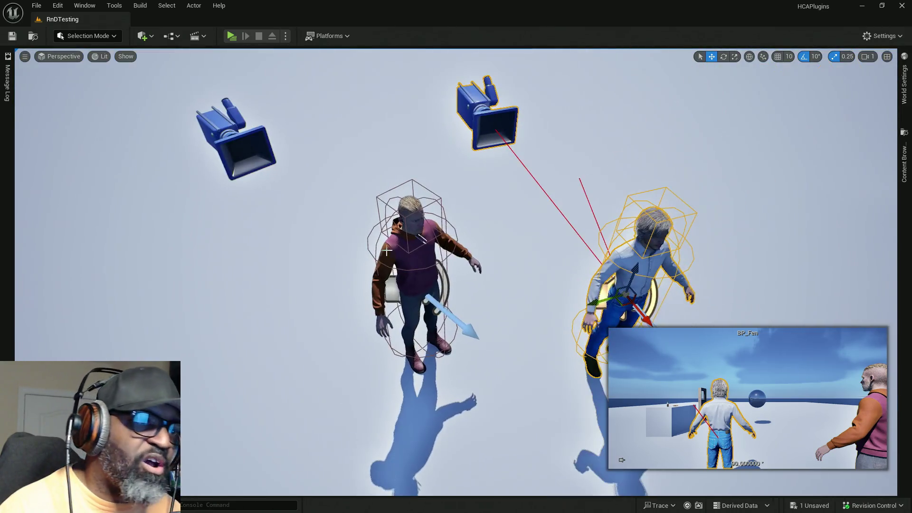
click(417, 257)
mouse_move(551, 238)
mouse_down()
mouse_move(537, 138)
mouse_move(598, 254)
mouse_up()
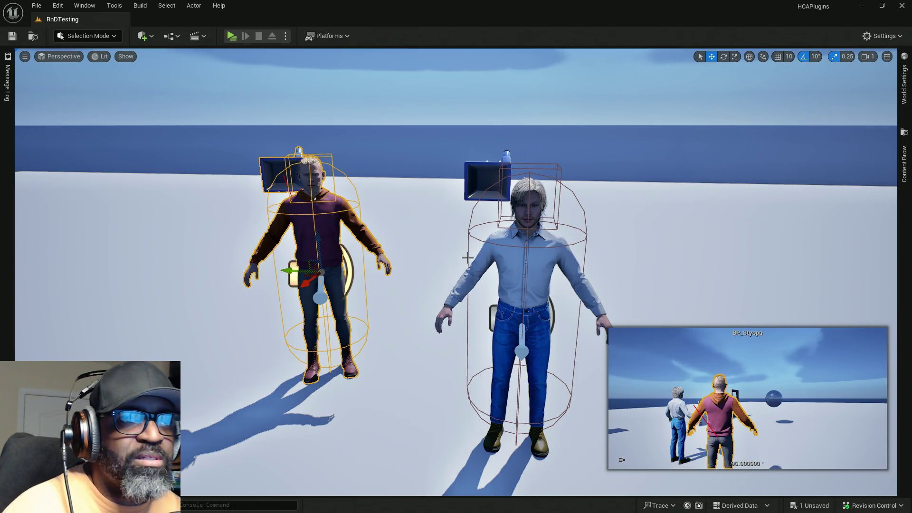
key(1)
key(2)
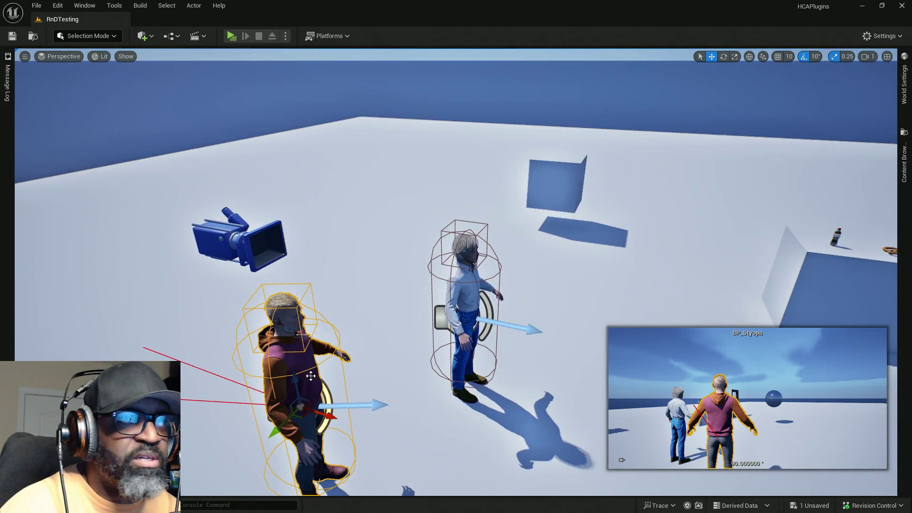
key(3)
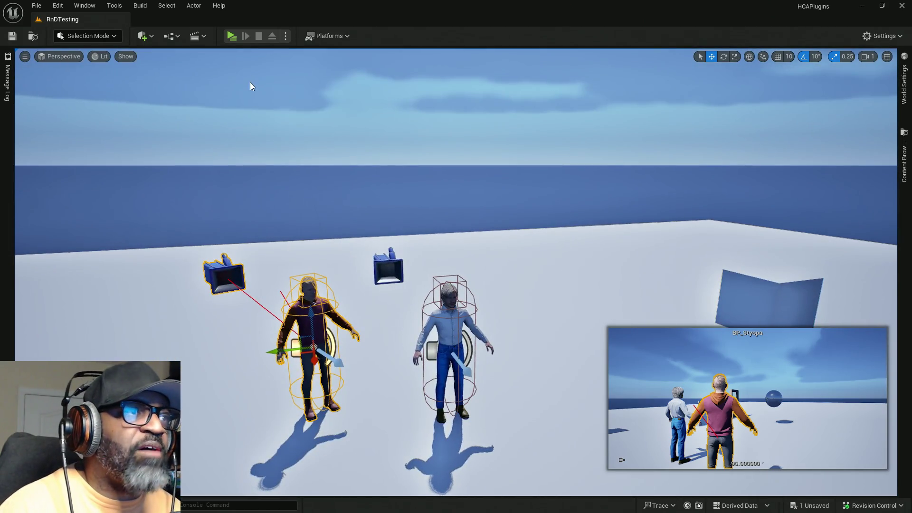
click(231, 36)
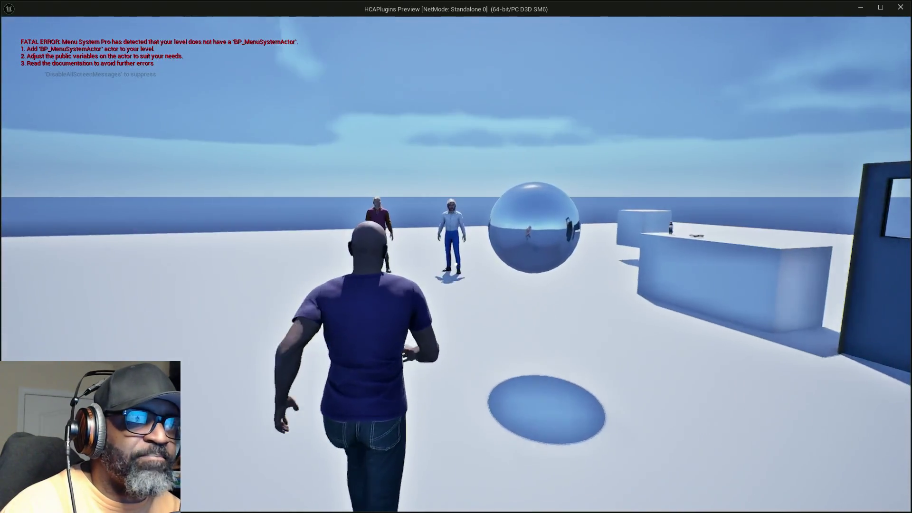
- Walk to Fen, start the conversation with E, then close the preview
key(w)
key(e)
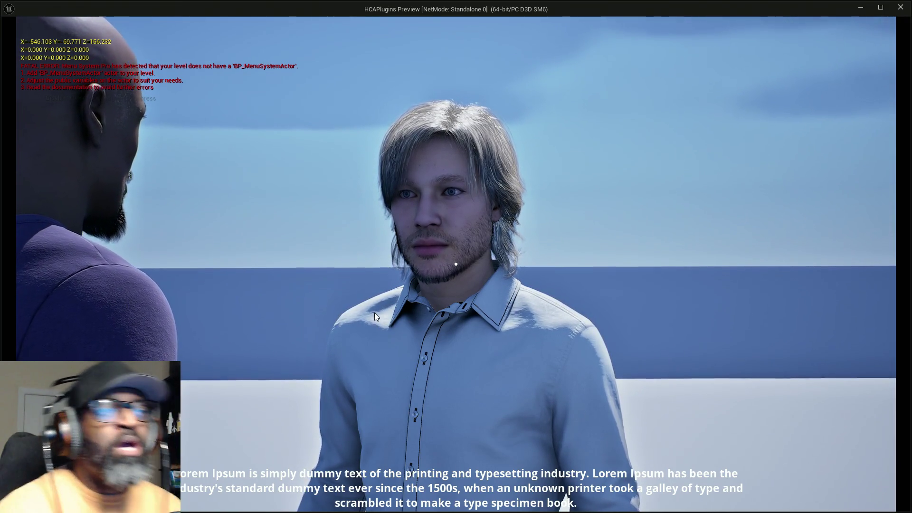
key(Escape)
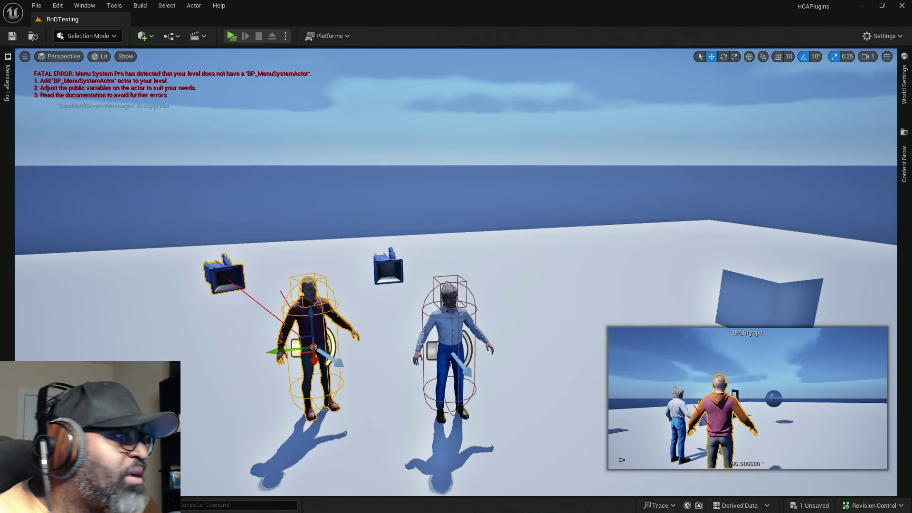
- Show BP_Lance's Viewport in the Blueprint editor, then open its parent BP_MaleCharacterBASE
key(alt+Tab)
key(Escape)
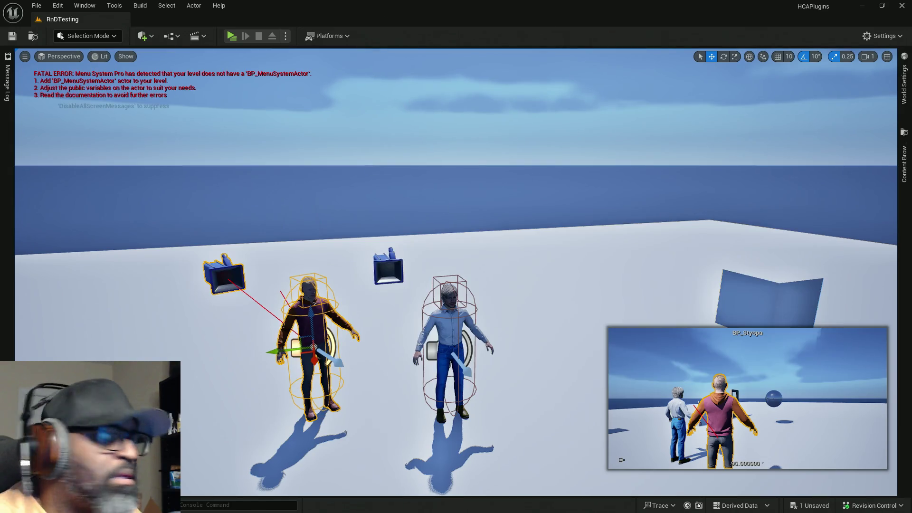
key(alt+Tab)
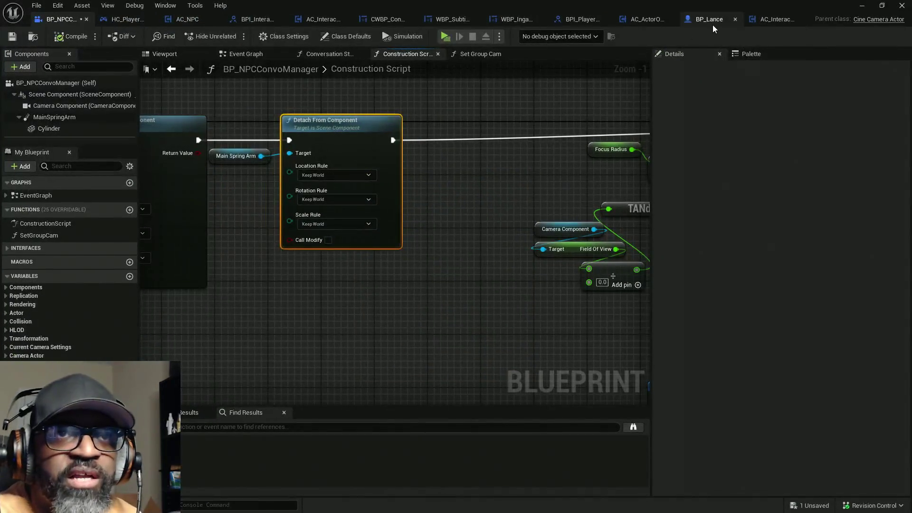
click(714, 22)
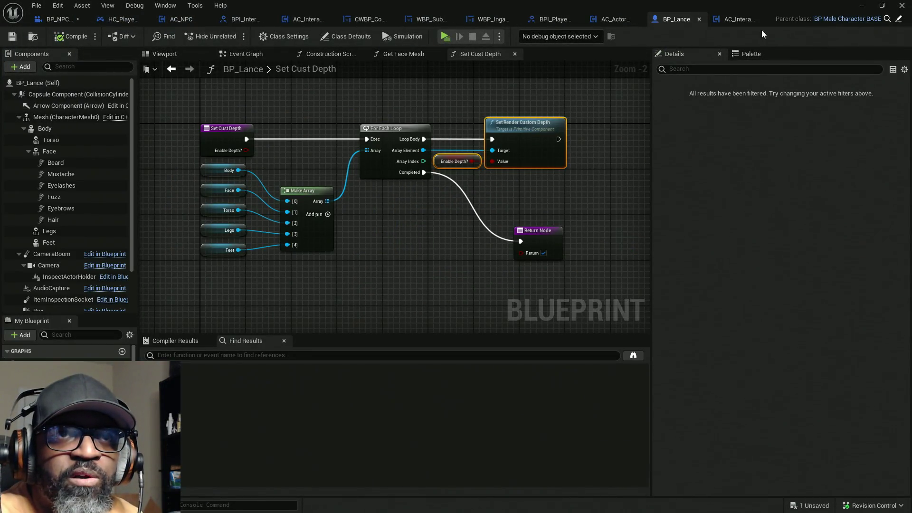
click(164, 54)
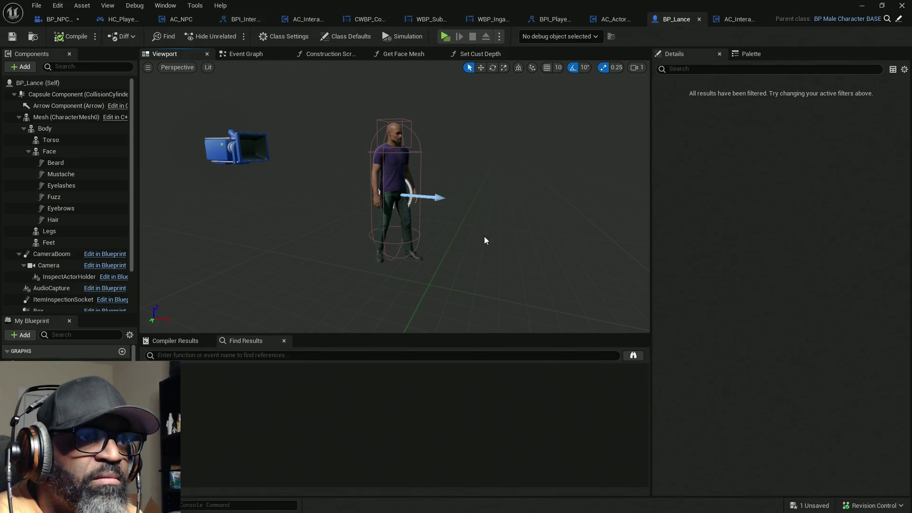
click(898, 19)
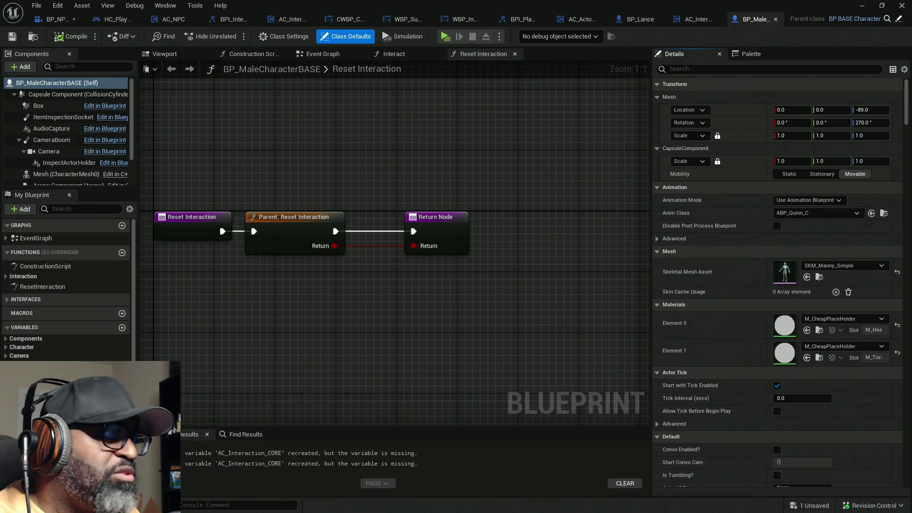
- Show BP_MaleCharacterBASE's Viewport and enlarge the Components panel to list every component
key(alt+Tab)
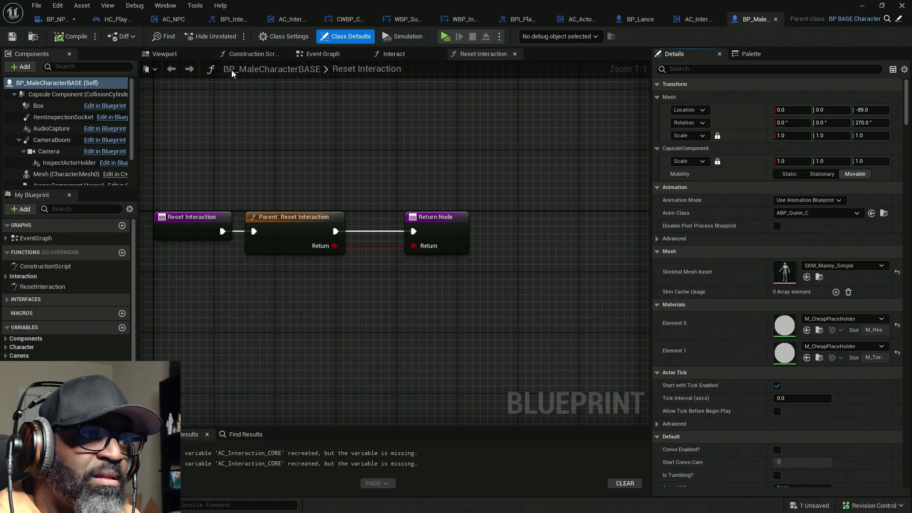
key(alt+Tab)
key(alt+Tab)
key(alt+Tab)
key(alt+Tab)
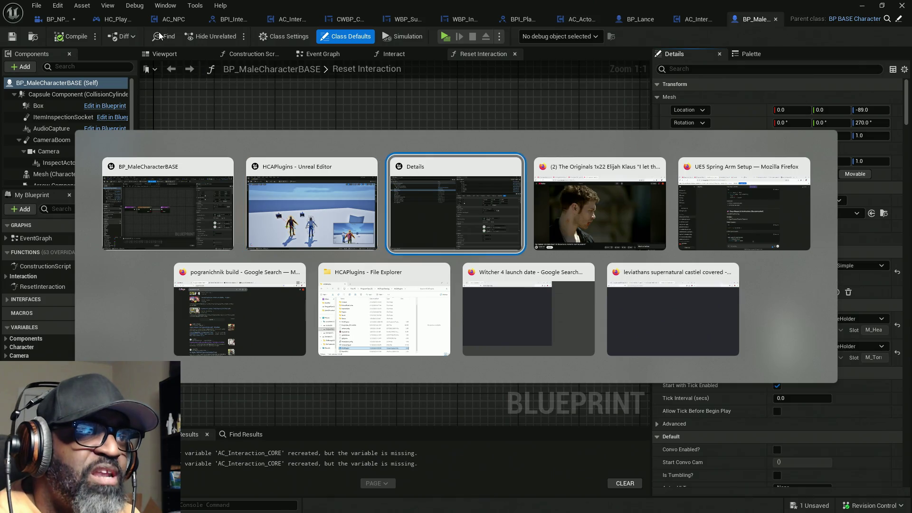
key(Escape)
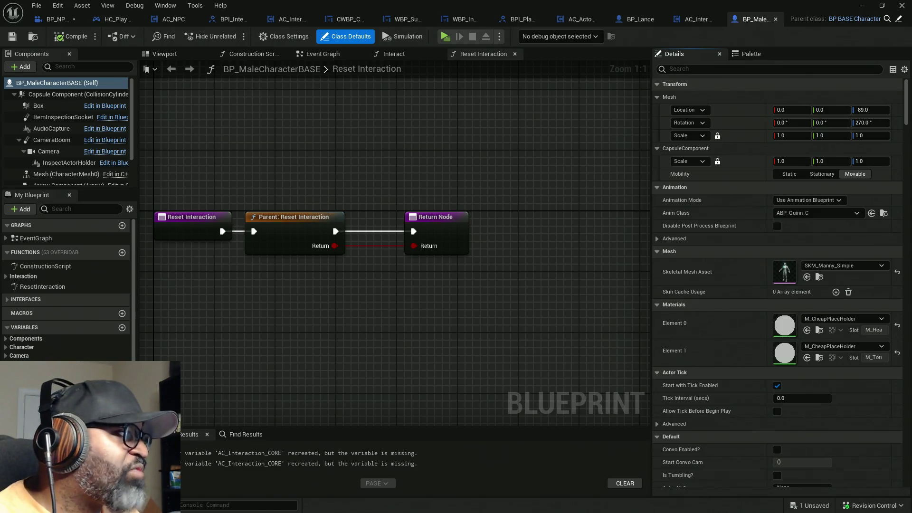
click(164, 54)
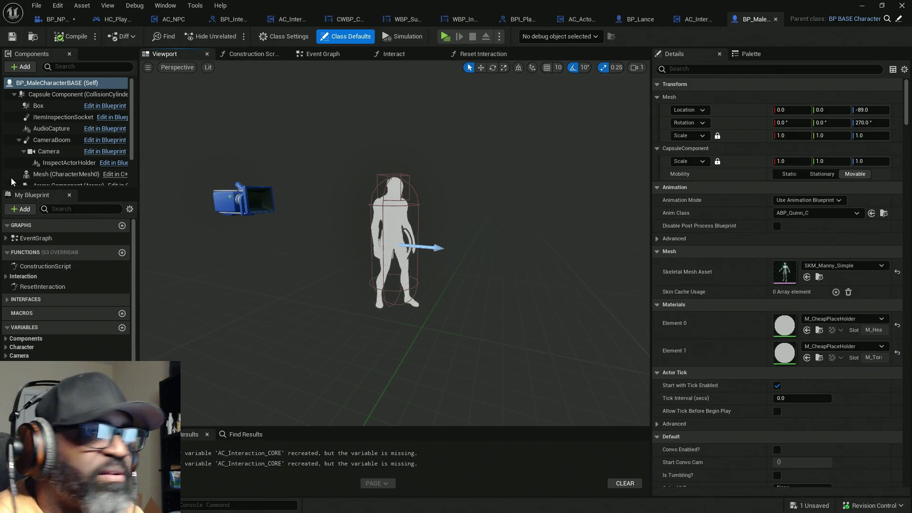
key(alt+Tab)
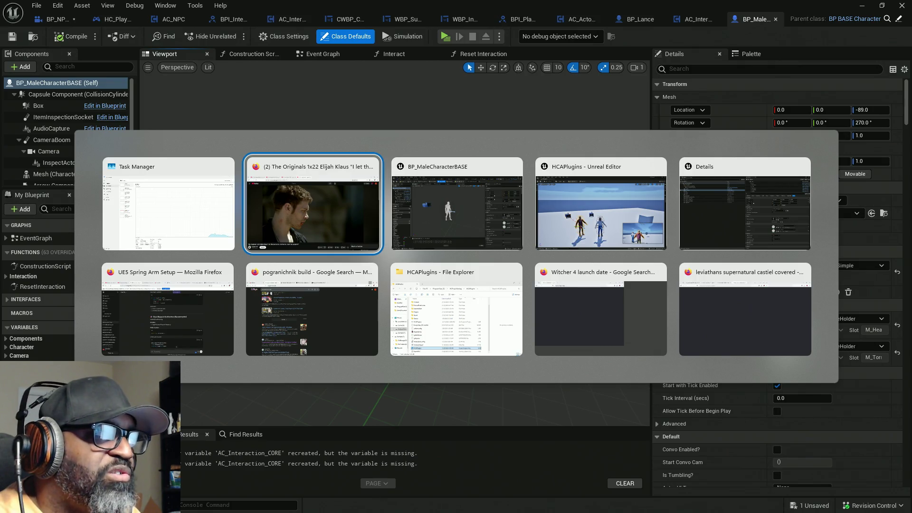
key(Escape)
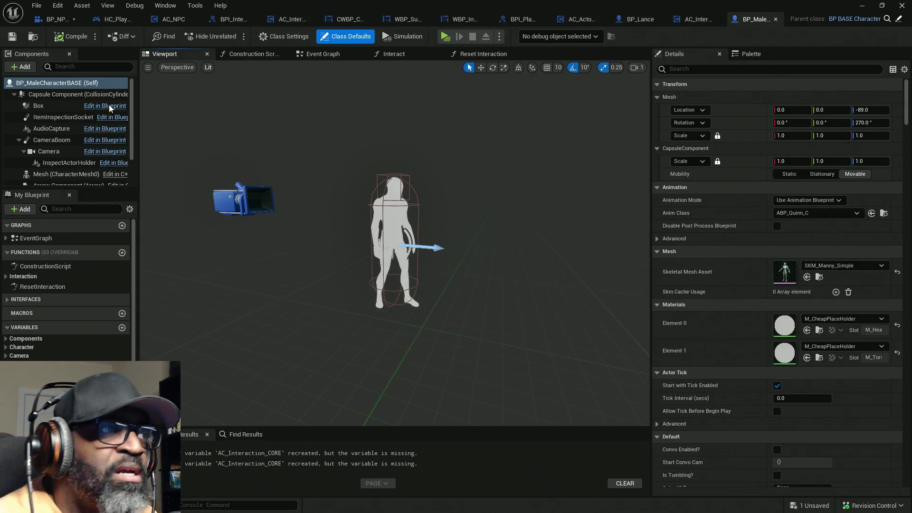
drag(87, 189, 87, 272)
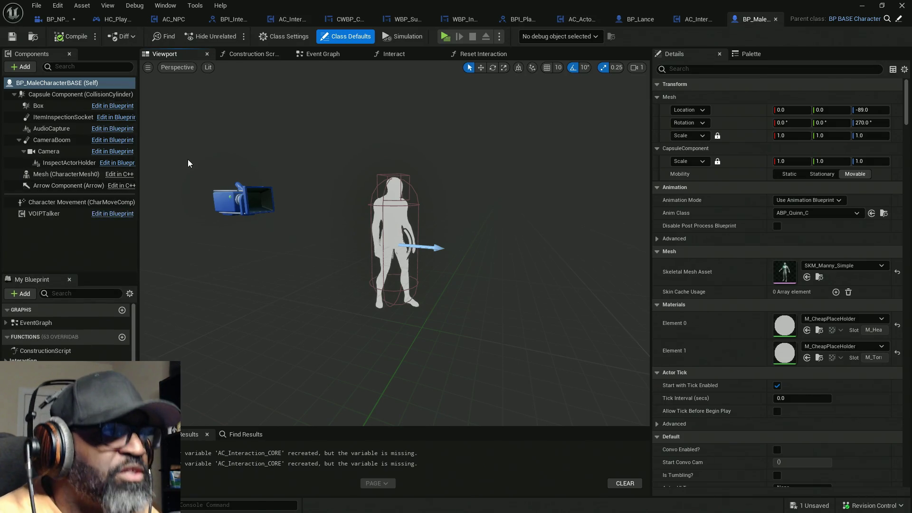
- Add a Scene component under BP_MaleCharacterBASE's Capsule Component and name it NPC
click(25, 67)
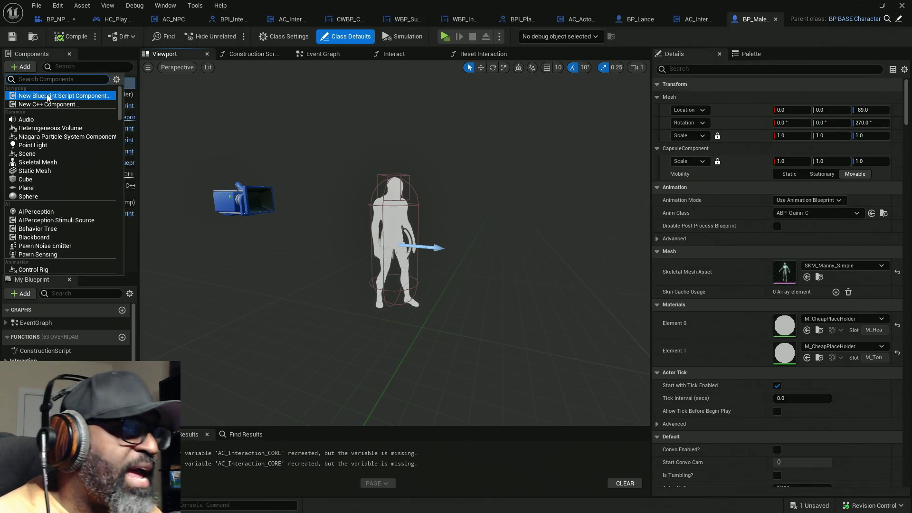
text(scene)
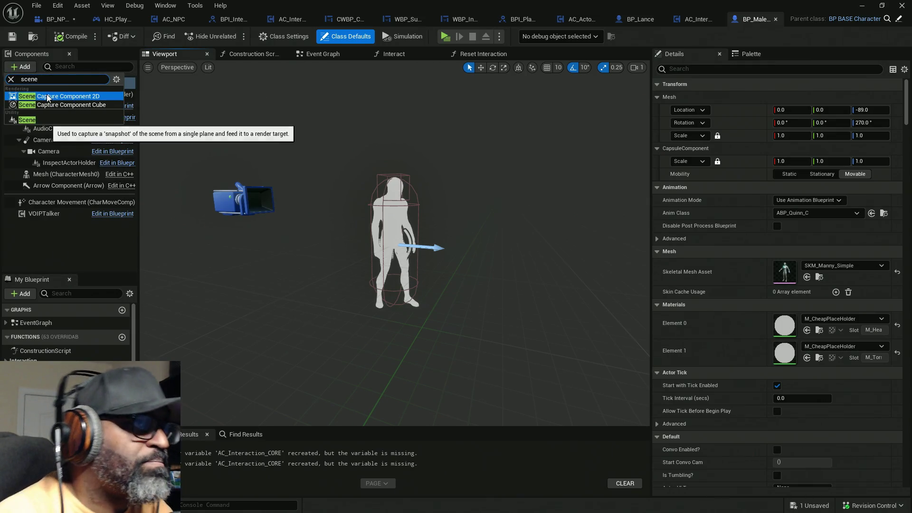
click(43, 119)
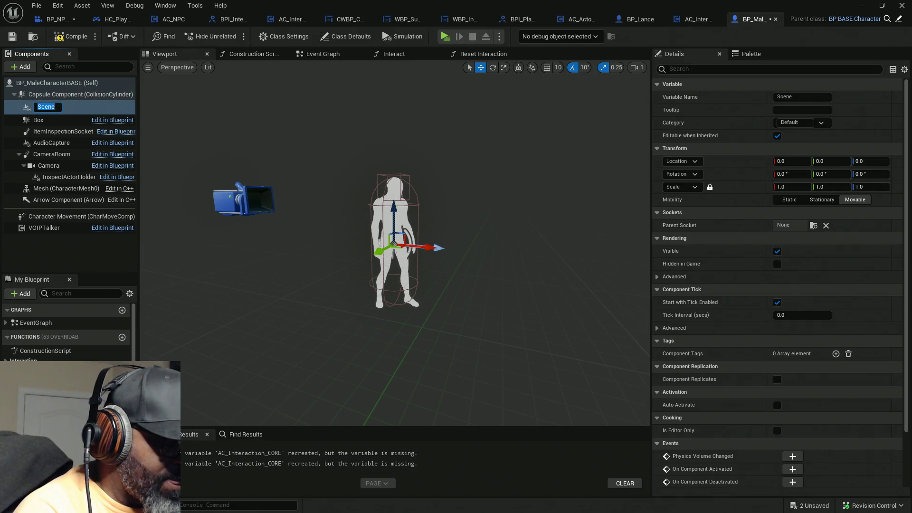
text(N)
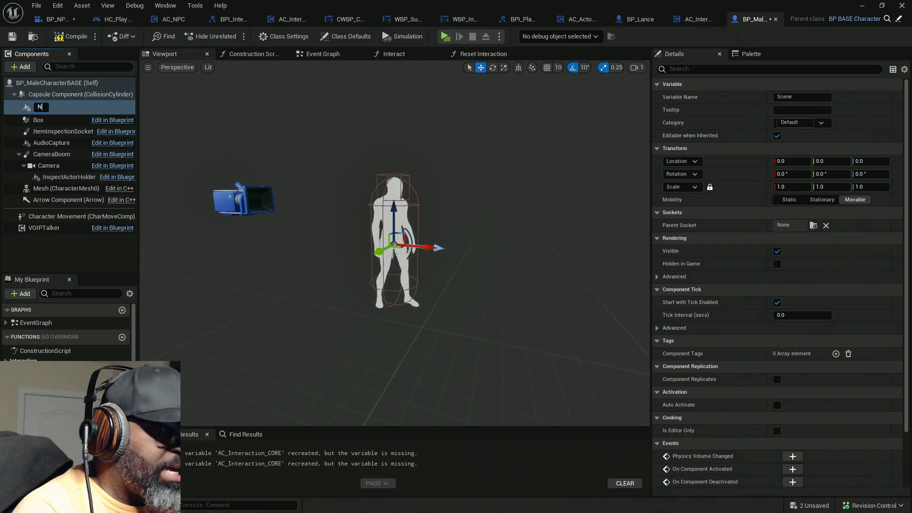
text(PC)
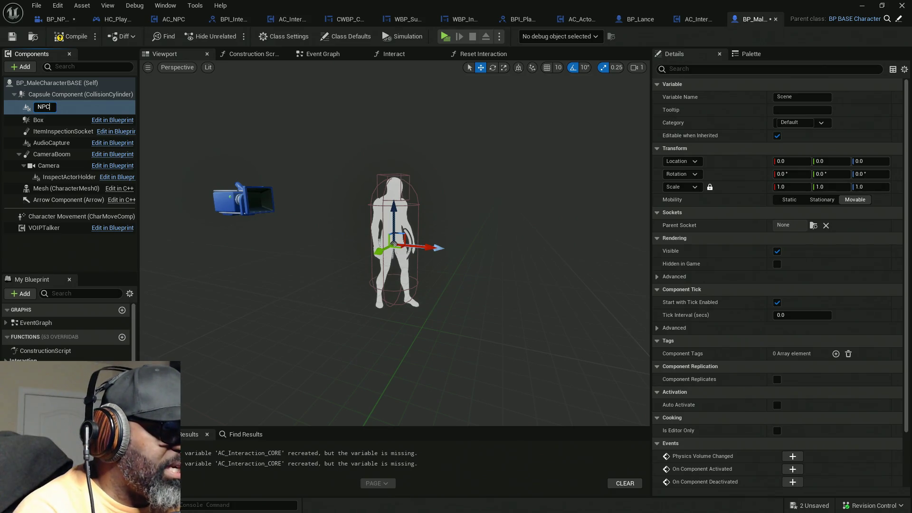